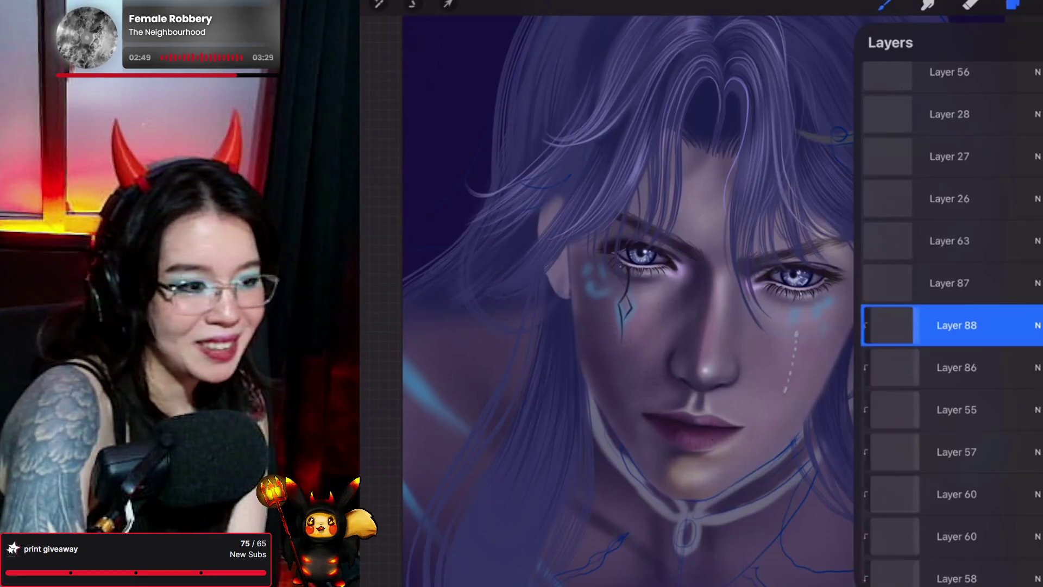
Set Layer 88's blend mode to Add
click(1037, 325)
click(883, 499)
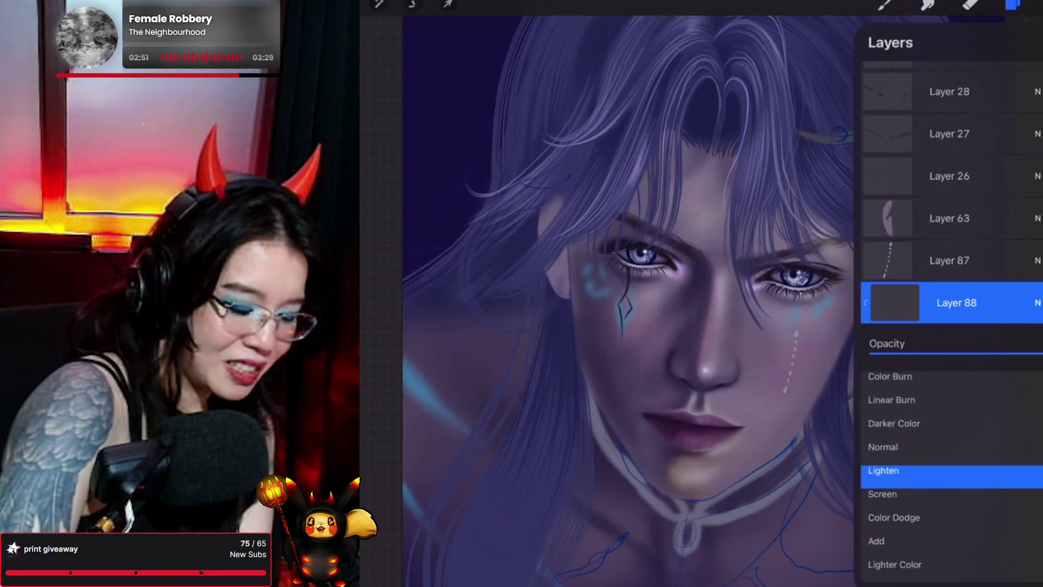
click(894, 525)
click(892, 499)
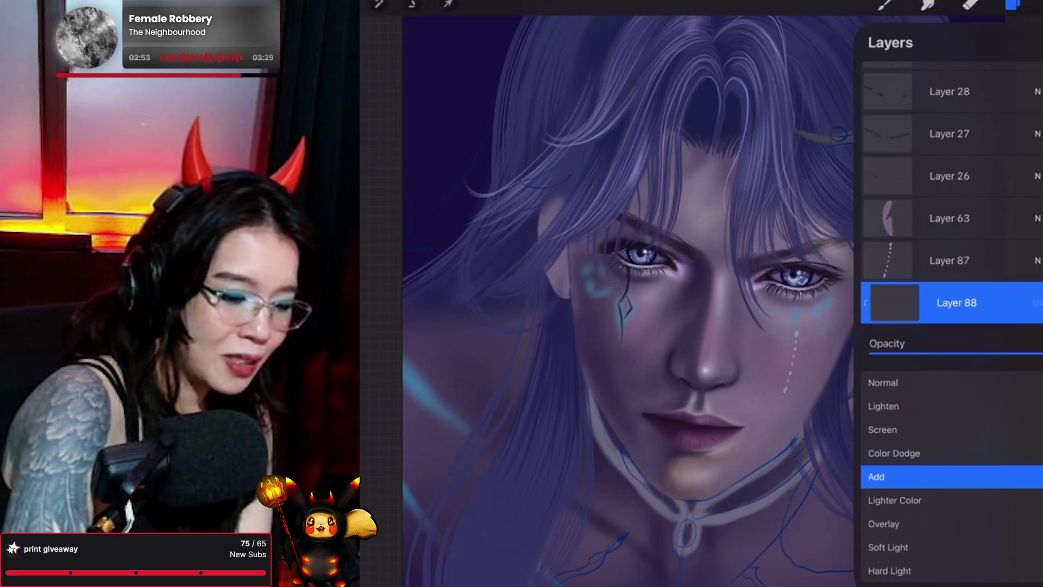
click(1038, 303)
Choose a pale light-blue colour, then bring up the brush library
click(1032, 4)
mouse_move(913, 167)
mouse_down()
mouse_move(954, 138)
mouse_move(943, 133)
mouse_up()
mouse_move(912, 247)
mouse_down()
mouse_move(906, 240)
mouse_move(915, 248)
mouse_up()
drag(943, 134, 953, 140)
click(886, 4)
click(886, 5)
click(1013, 4)
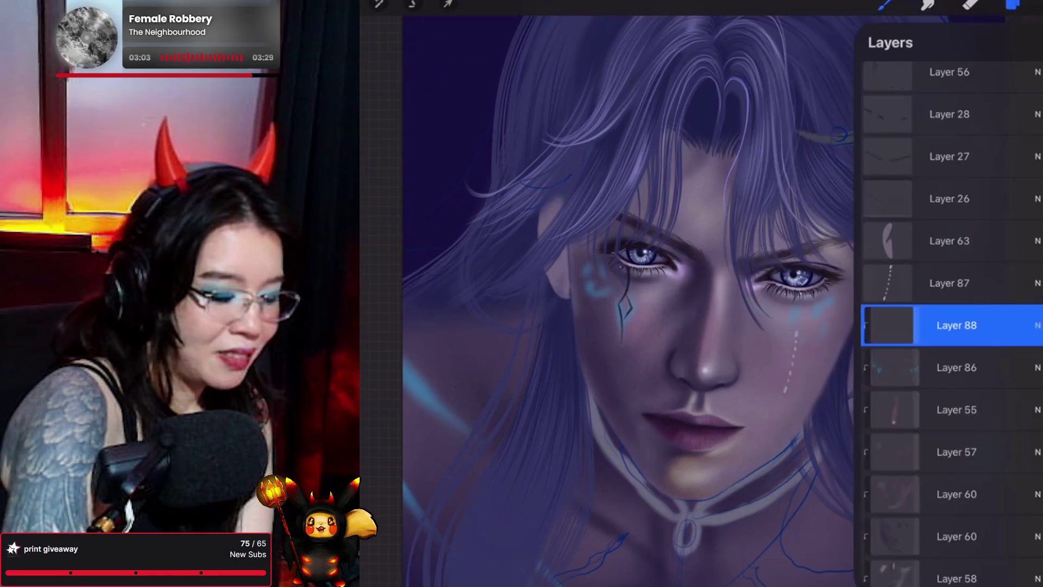
click(885, 5)
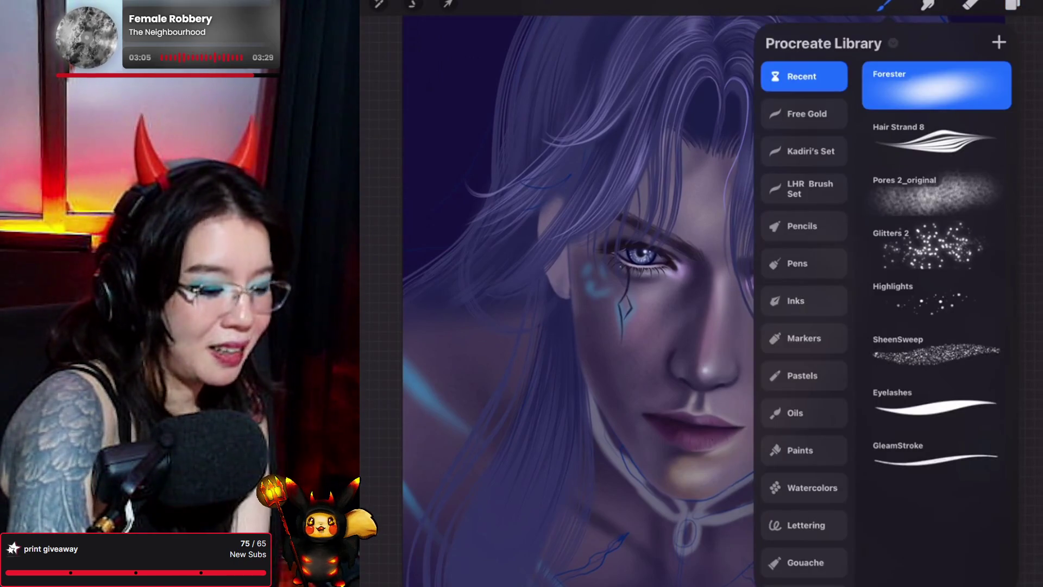
Switch to the Pores 2_original brush and zoom in on the face
click(934, 193)
click(886, 5)
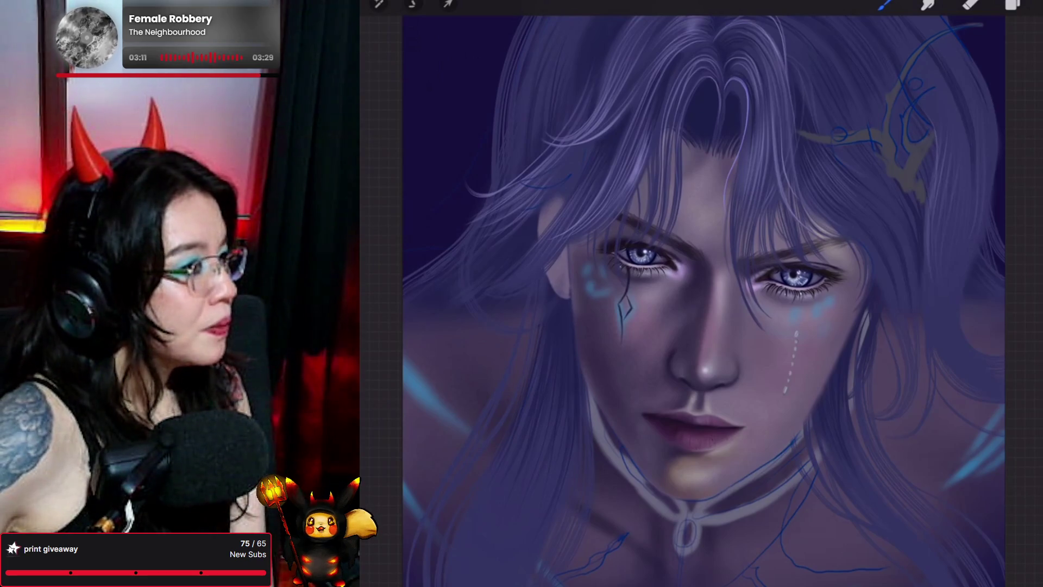
scroll(707, 299, up, 3)
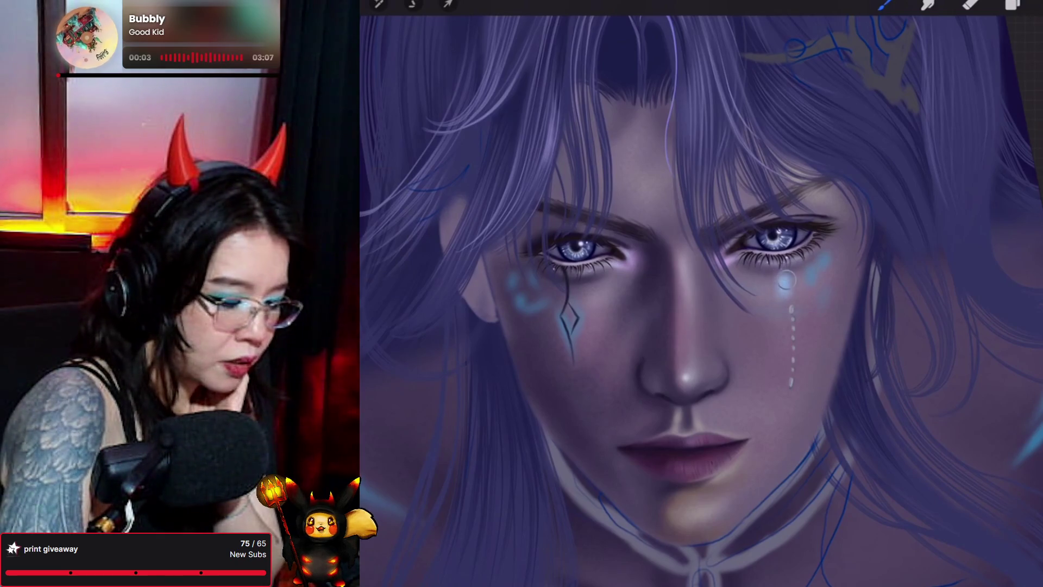
Dab light-blue glow along the tear drops just below the right eye
drag(782, 278, 784, 289)
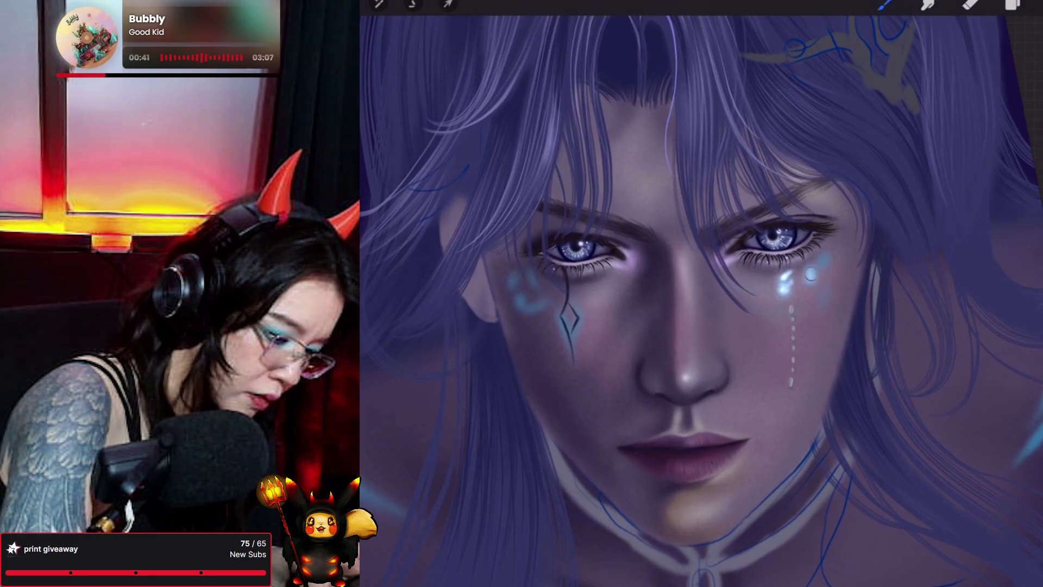
click(811, 272)
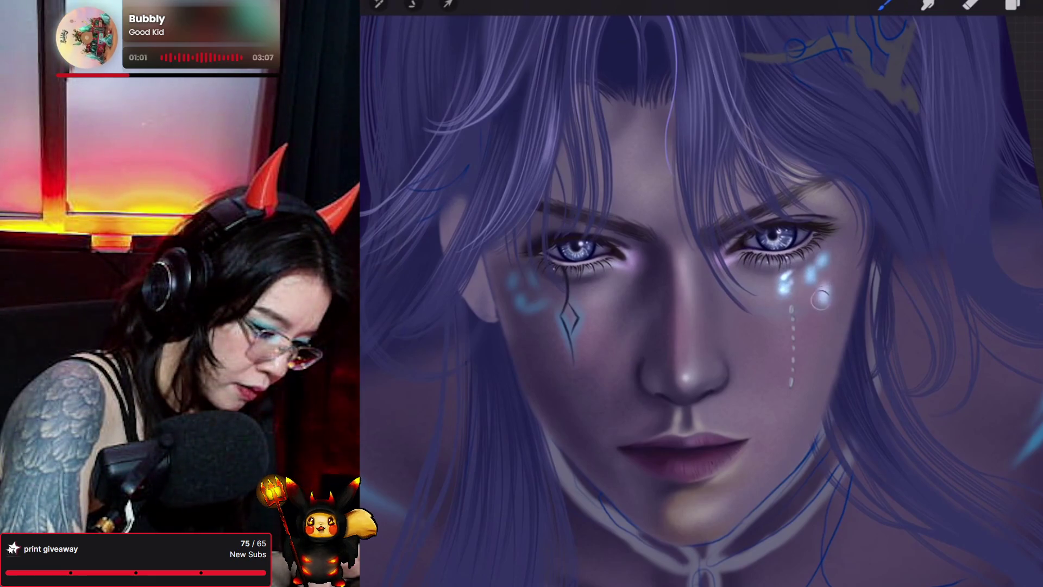
Tap three bright white glow dabs over the right-cheek tear drops
click(824, 296)
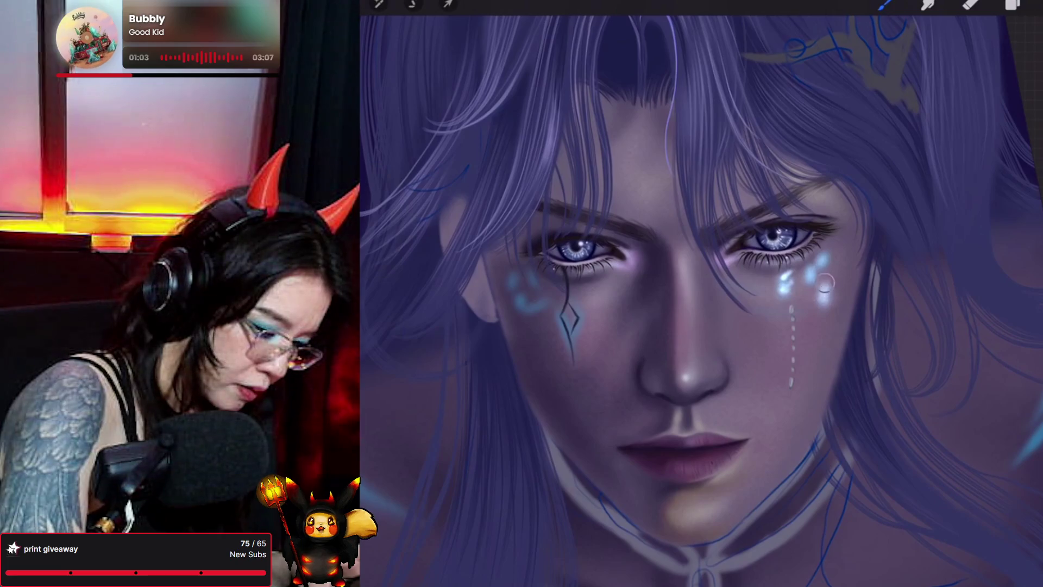
click(826, 296)
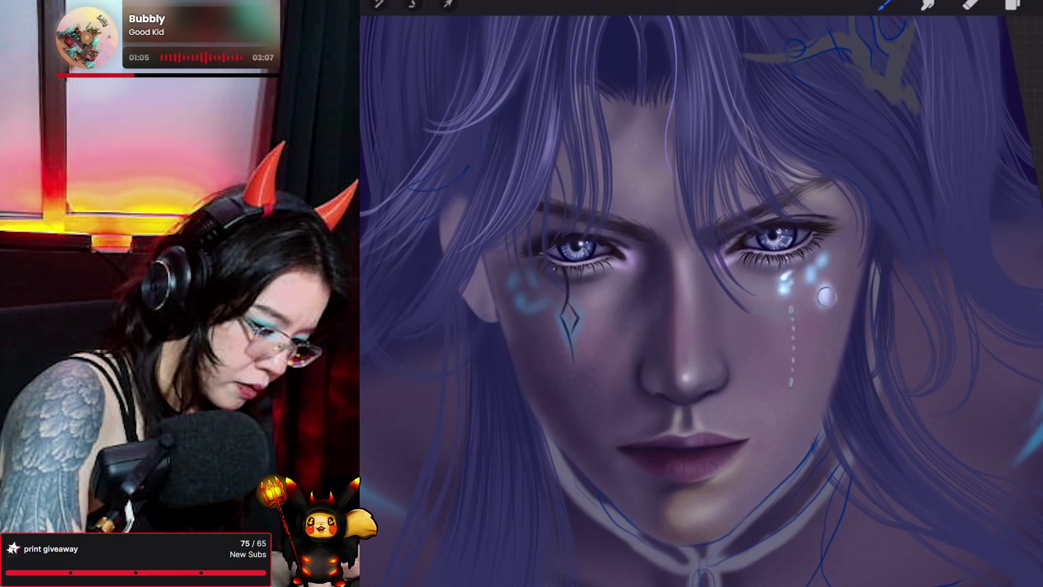
click(827, 296)
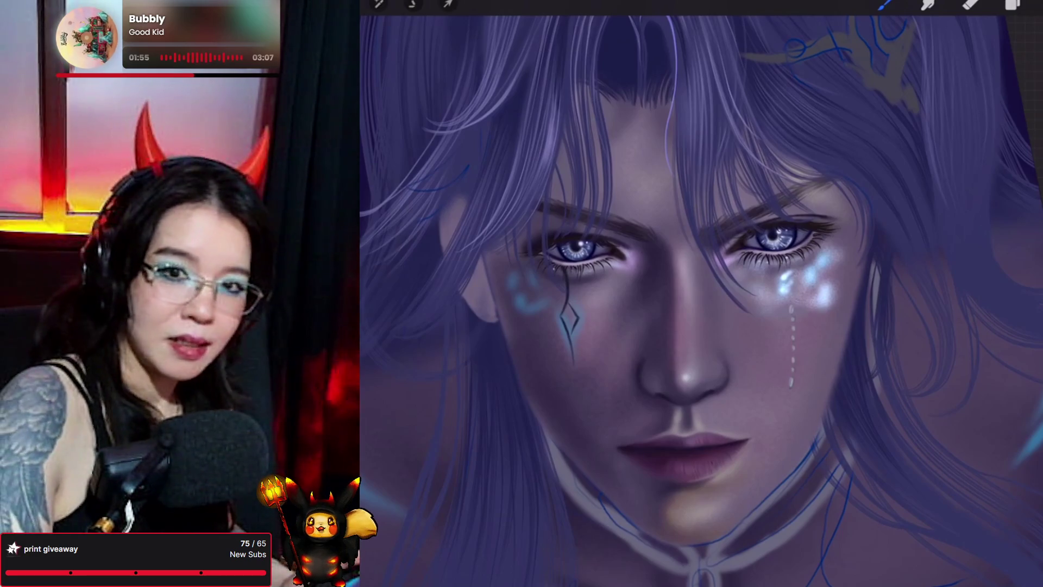
Undo the last stroke and paint blue glow dabs on the left cheek
key(ctrl+z)
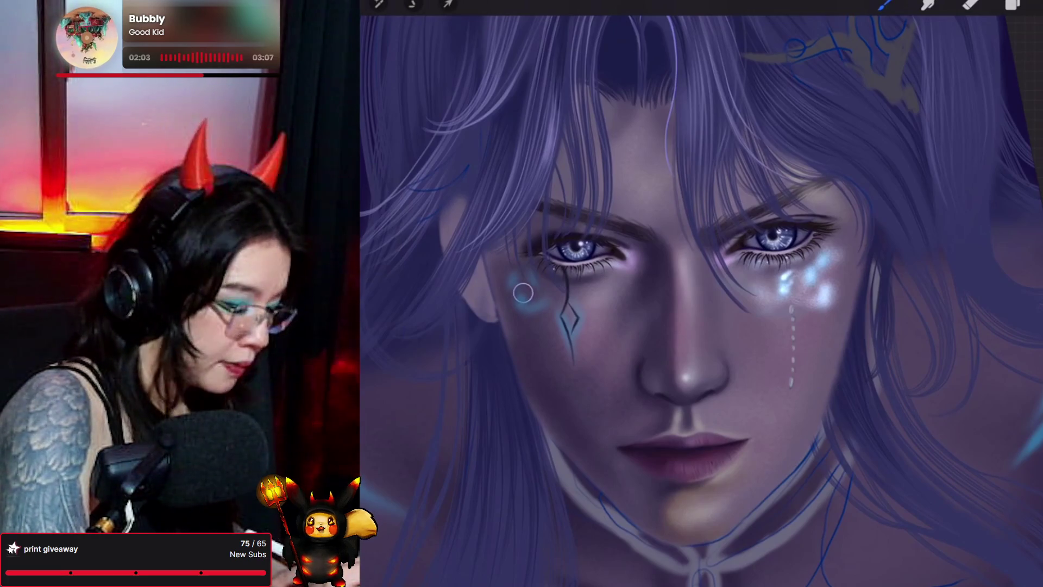
mouse_move(520, 295)
mouse_down()
mouse_move(507, 303)
mouse_move(546, 306)
mouse_up()
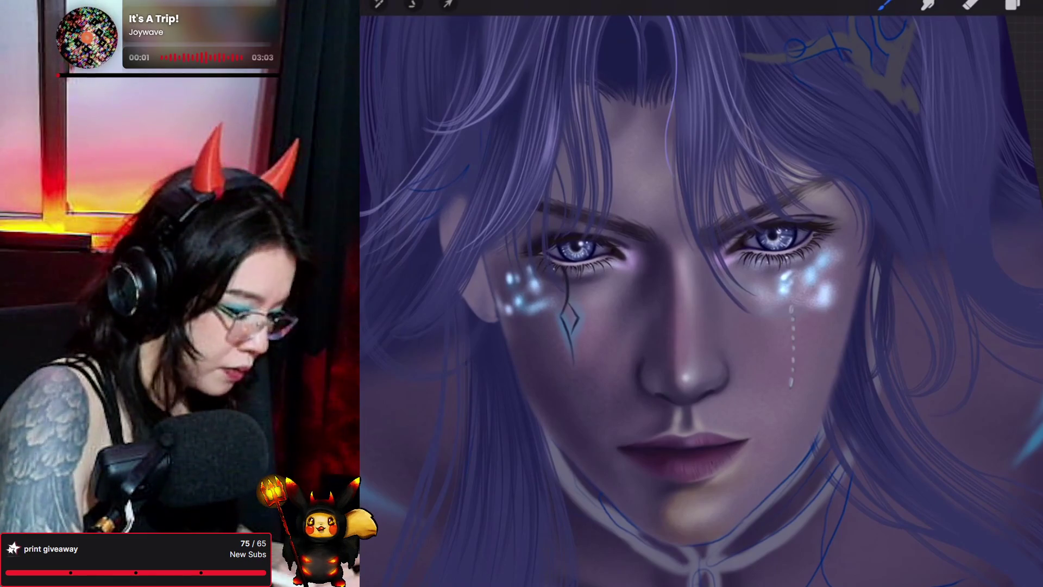
Brighten the left cheek's diamond mark and the line beneath it, then reopen the brushes
drag(574, 335, 565, 330)
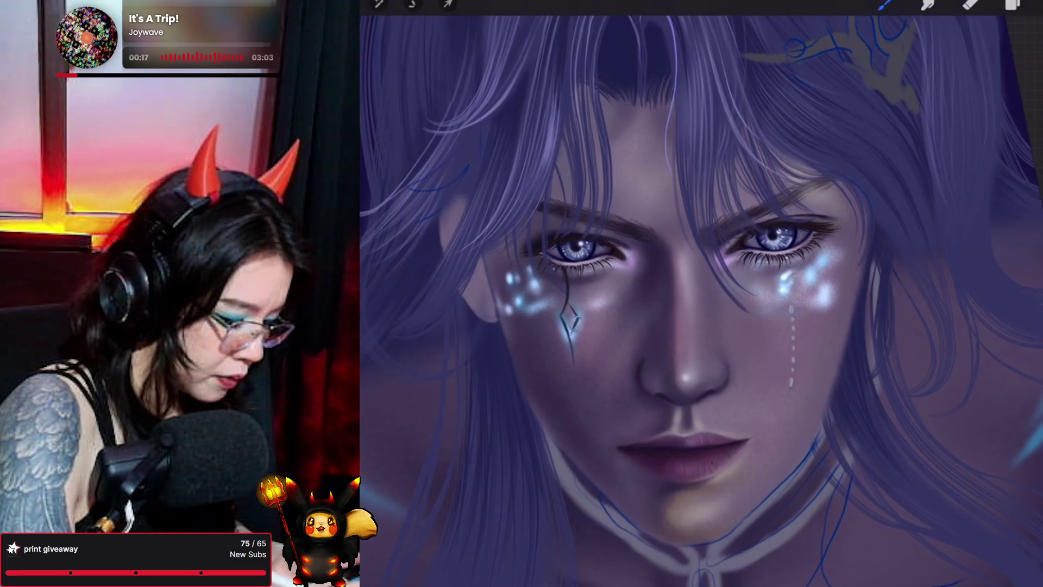
drag(571, 327, 570, 356)
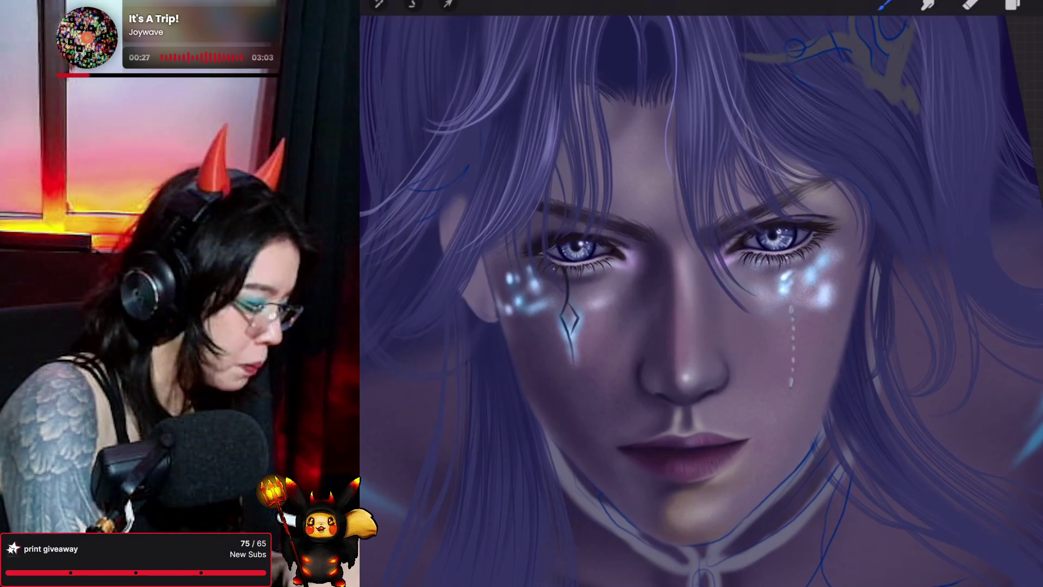
click(927, 5)
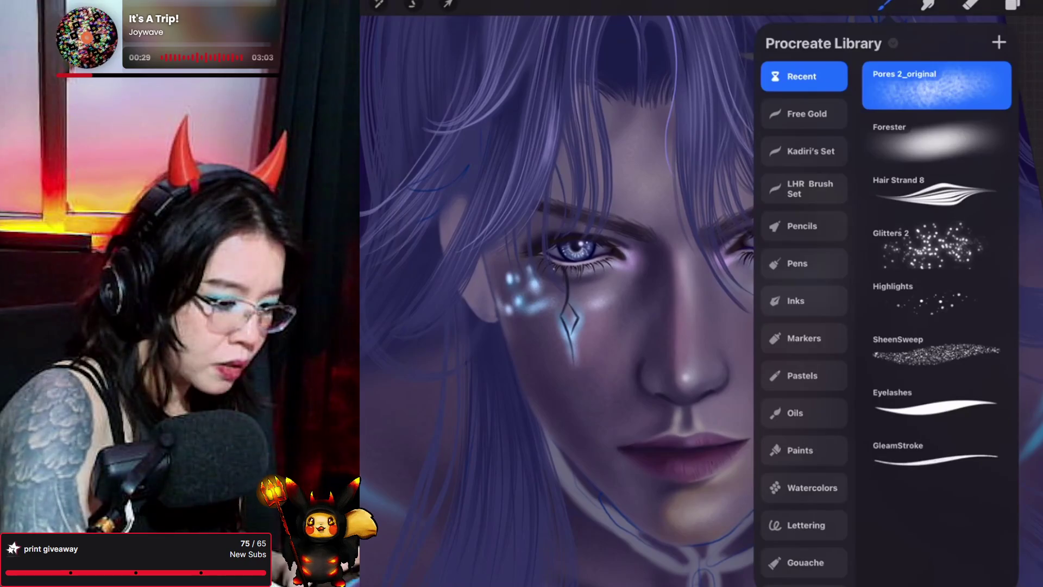
Dab white sparkle dots under the left eye with Forester, then select Glitters 2
click(973, 123)
click(927, 4)
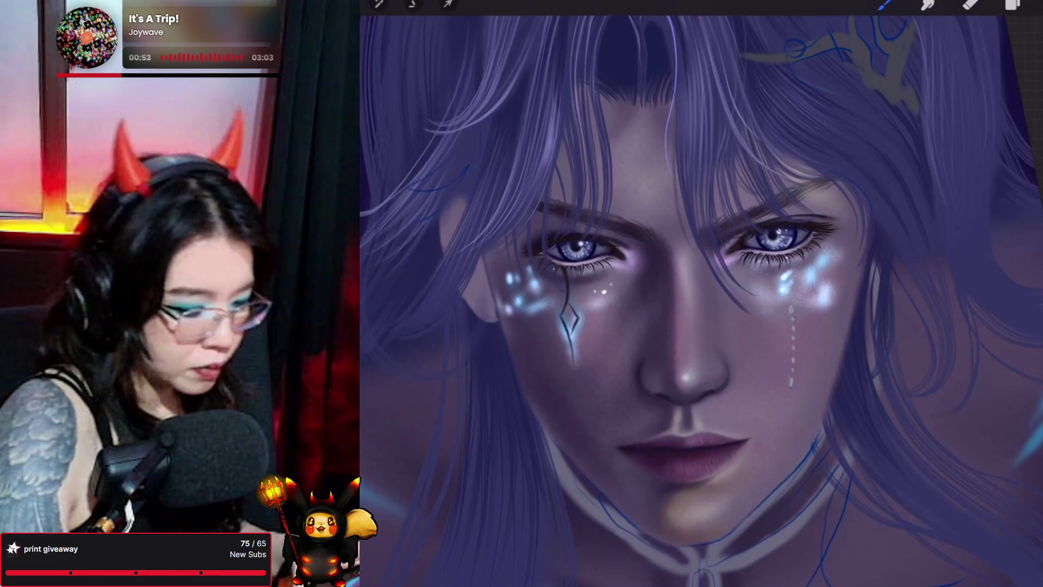
click(886, 4)
click(934, 245)
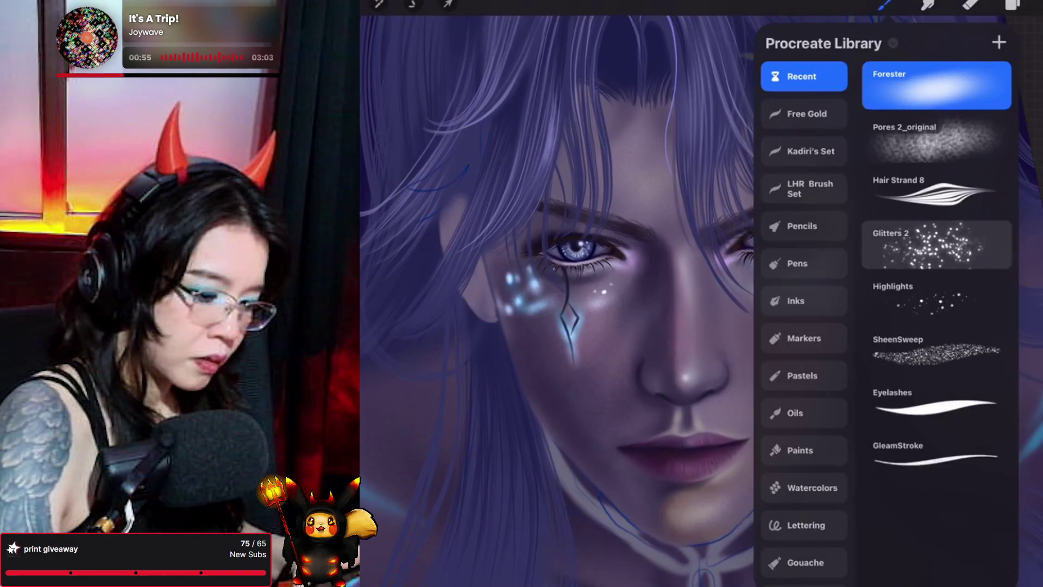
Scatter Glitters 2 sparkles over both cheeks and zoom out to check the canvas
click(886, 5)
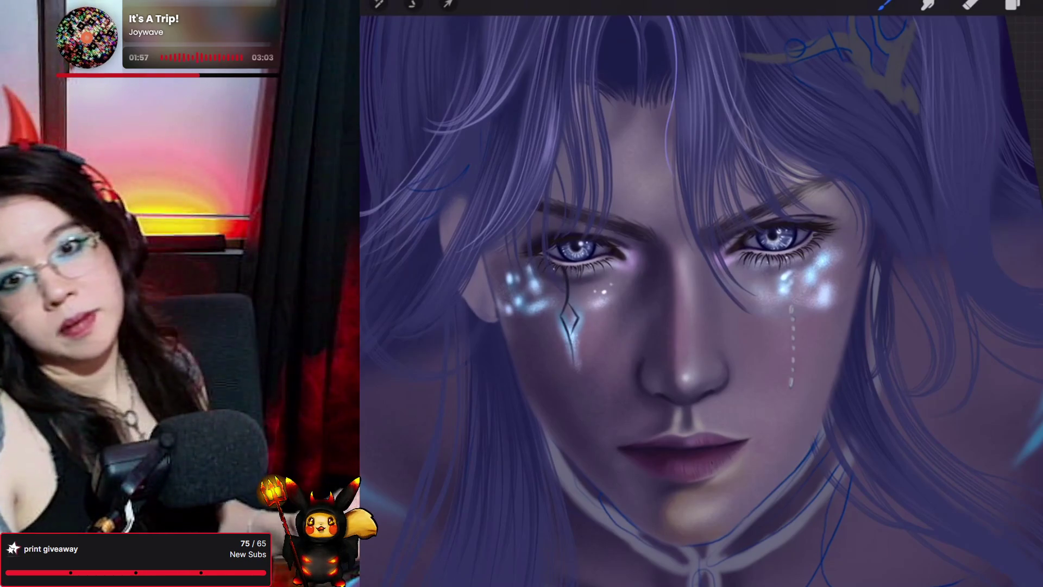
scroll(706, 282, down, 5)
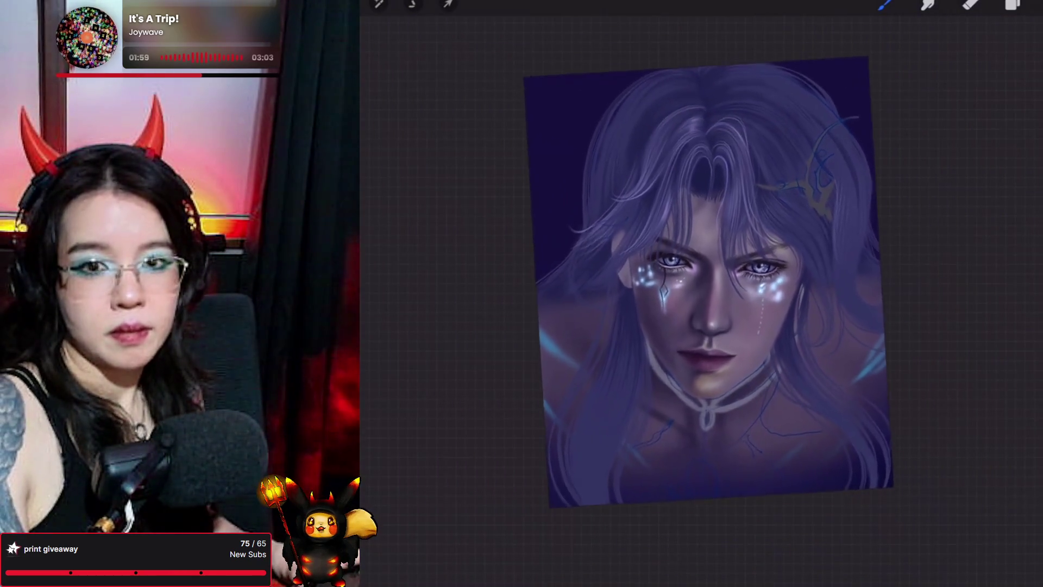
scroll(706, 283, up, 5)
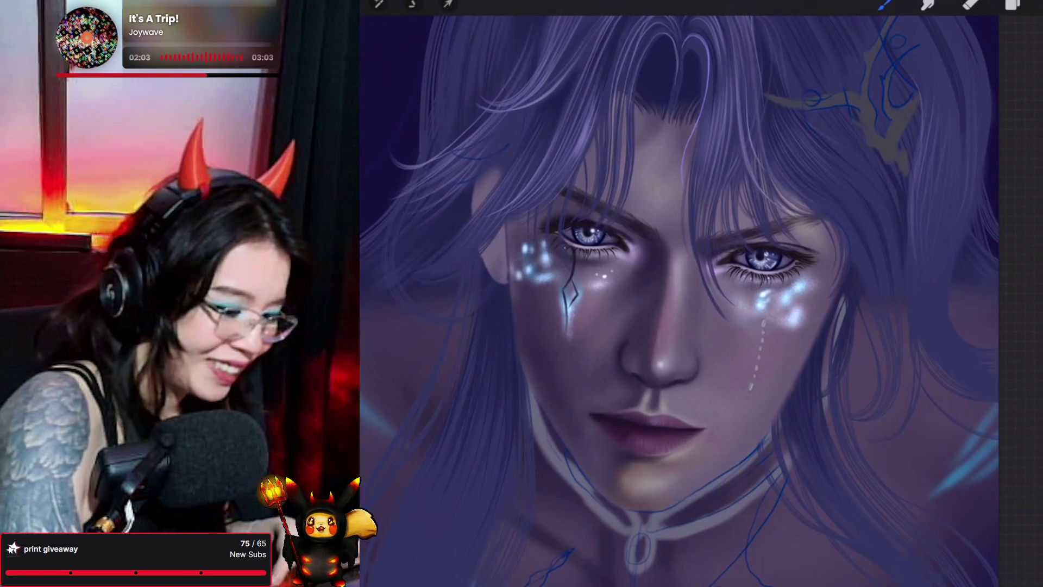
click(1012, 4)
Start a Bloom adjustment, roughly setting burn, size and a 40% glow
click(378, 4)
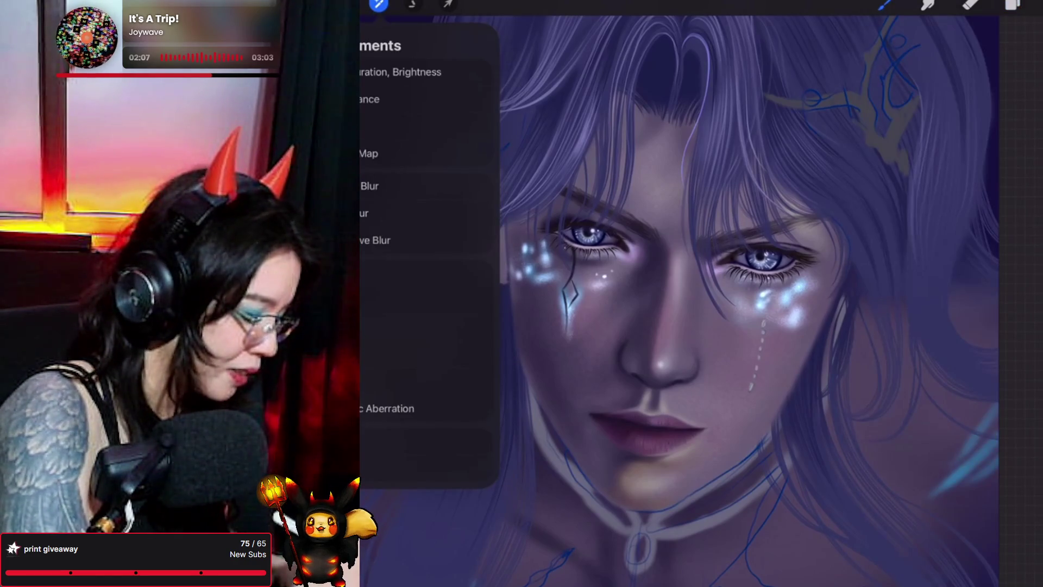
click(380, 327)
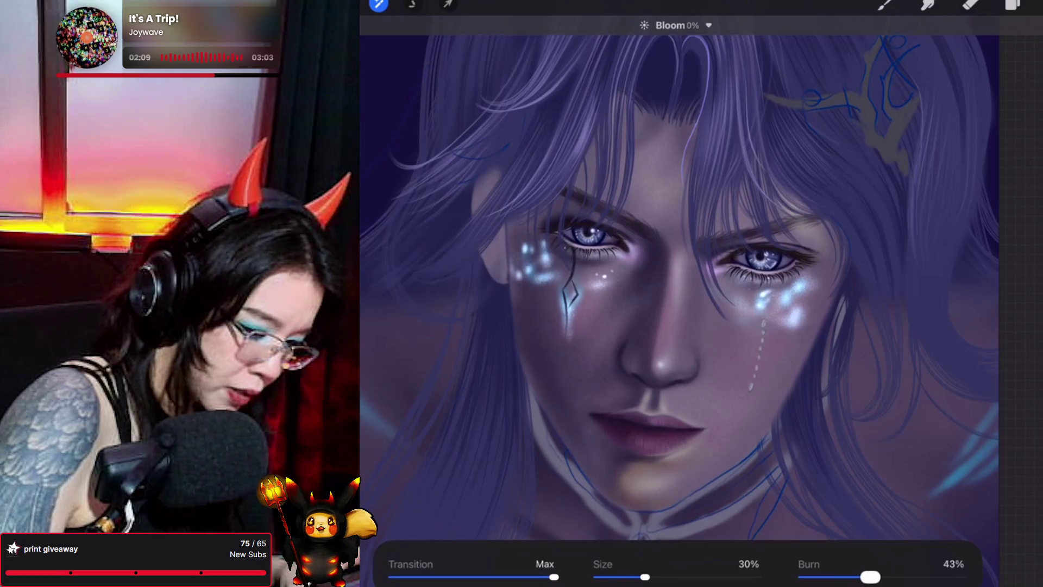
drag(870, 577, 882, 577)
drag(645, 577, 688, 577)
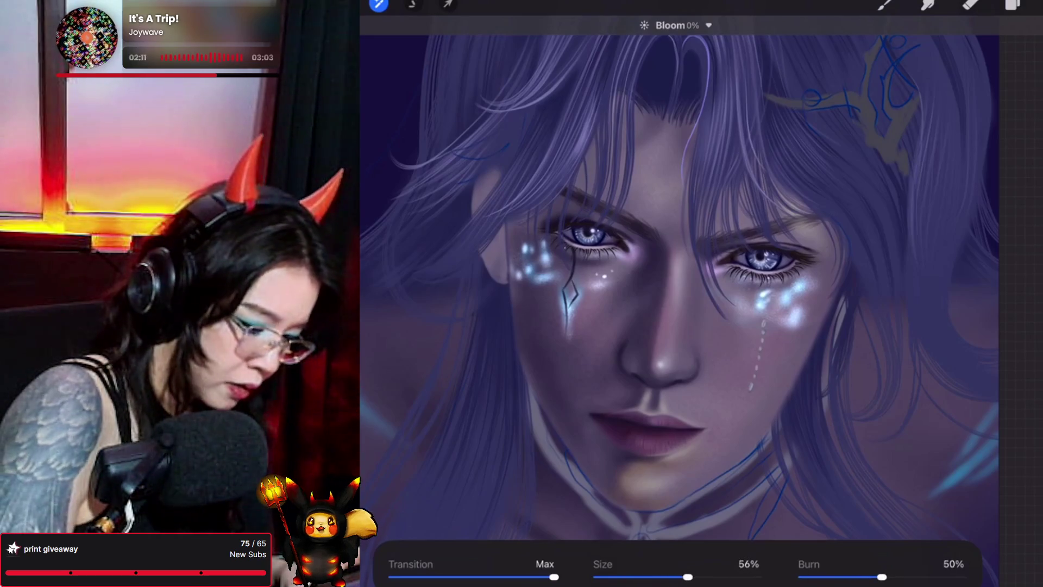
mouse_move(380, 326)
mouse_down()
mouse_move(867, 326)
mouse_move(596, 326)
mouse_up()
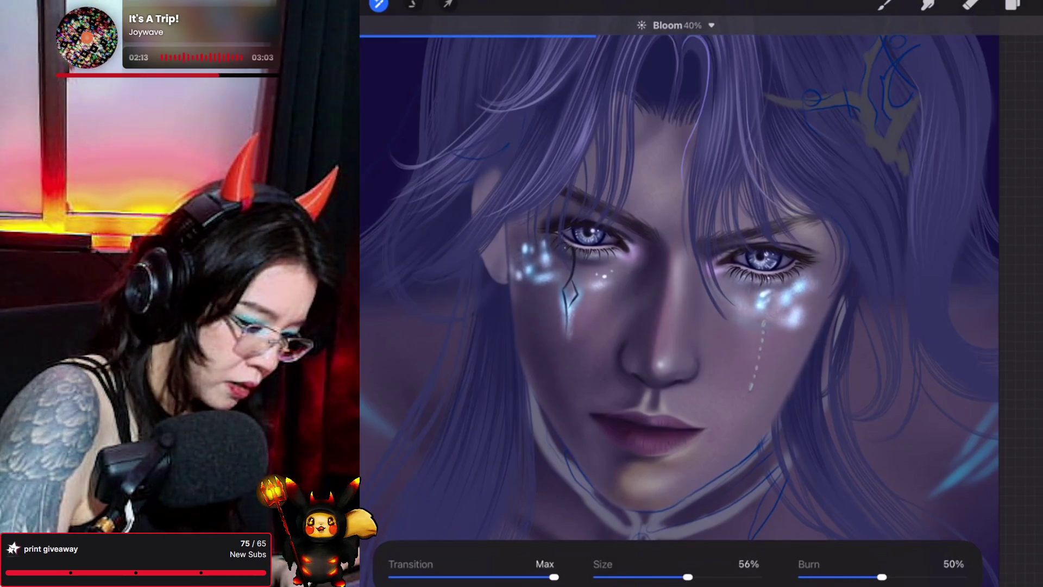
Fine-tune Bloom to 32% with Transition Max, Size 31% and Burn 66%
mouse_move(882, 577)
mouse_down()
mouse_move(850, 577)
mouse_move(926, 577)
mouse_up()
drag(688, 577, 647, 577)
drag(679, 272, 702, 272)
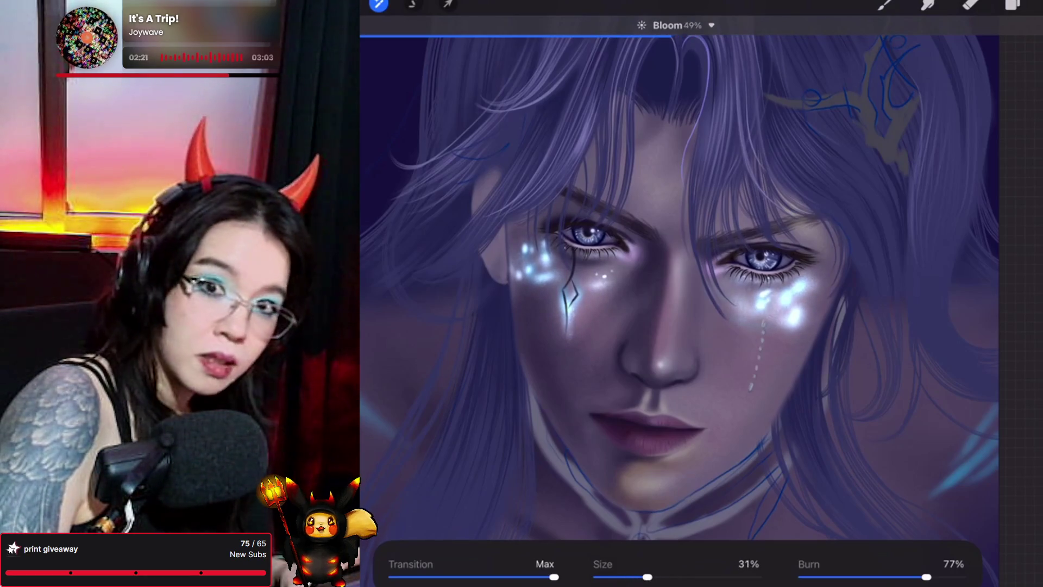
mouse_move(702, 272)
mouse_down()
mouse_move(603, 271)
mouse_move(748, 272)
mouse_move(524, 272)
mouse_move(639, 272)
mouse_move(612, 272)
mouse_up()
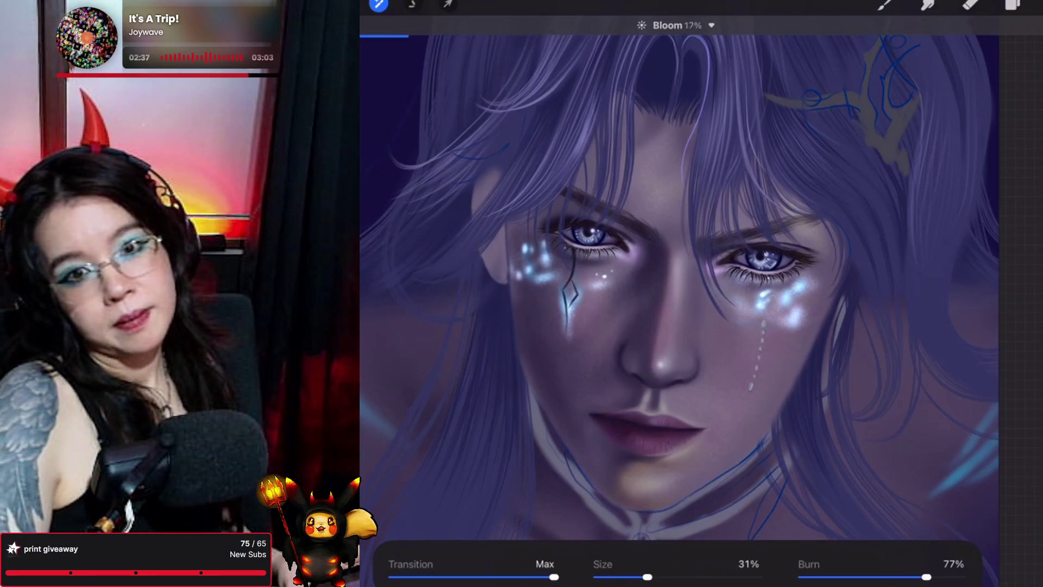
drag(652, 271, 535, 272)
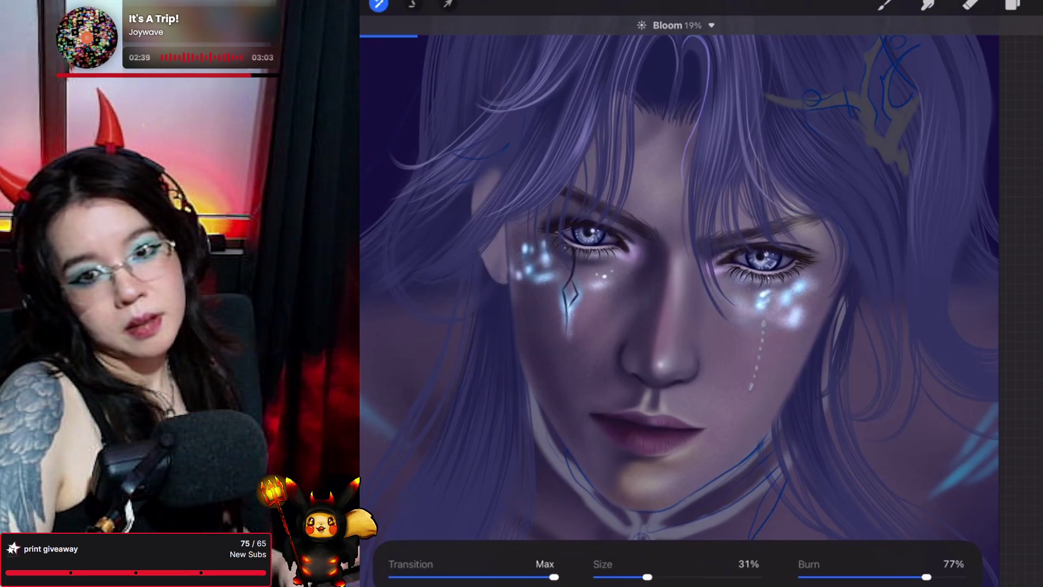
drag(926, 577, 859, 577)
mouse_move(652, 272)
mouse_down()
mouse_move(829, 272)
mouse_move(642, 271)
mouse_up()
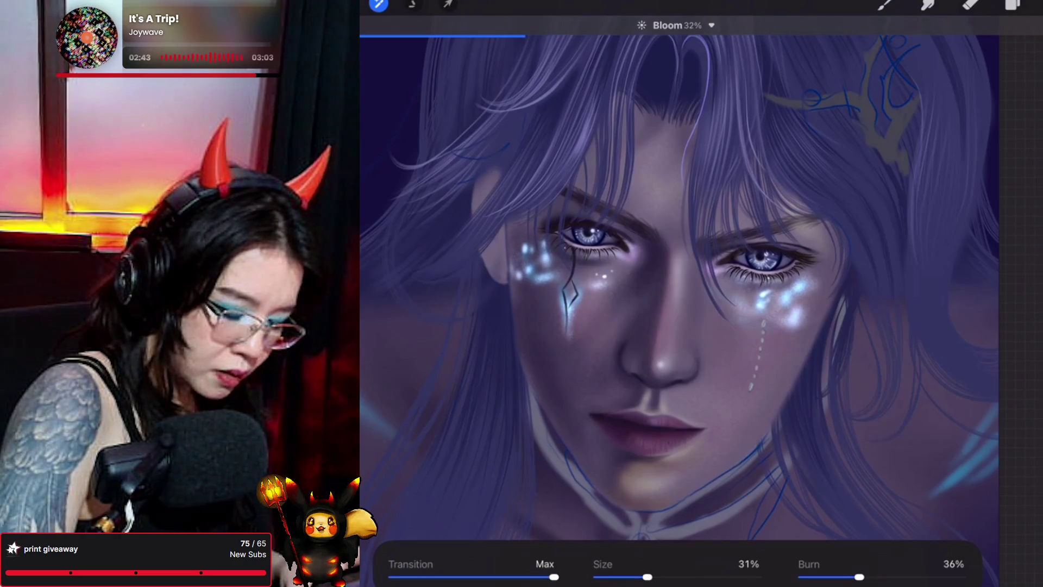
mouse_move(859, 577)
mouse_down()
mouse_move(803, 577)
mouse_move(909, 577)
mouse_up()
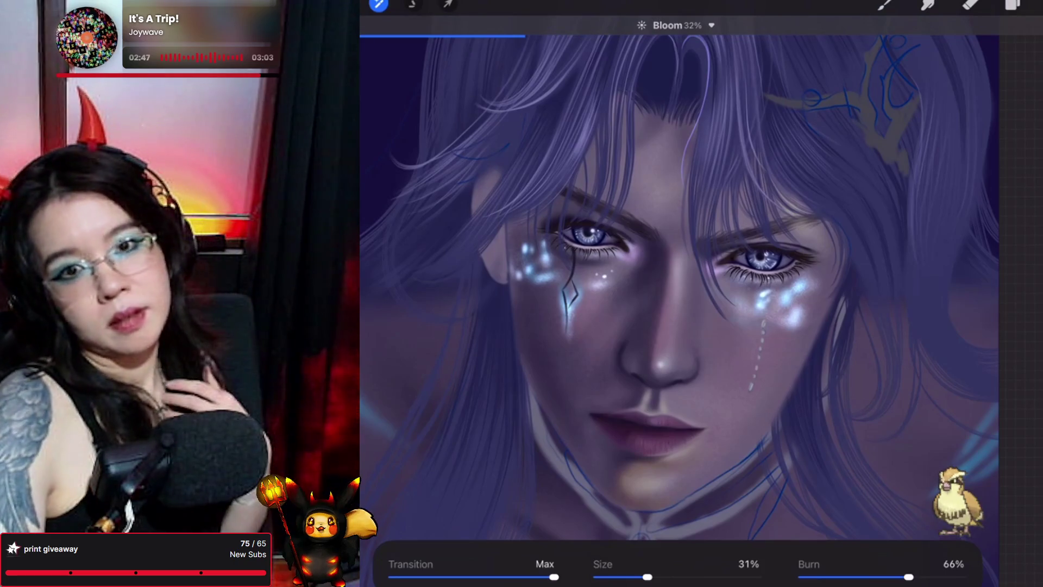
scroll(679, 288, down, 2)
scroll(679, 272, down, 1)
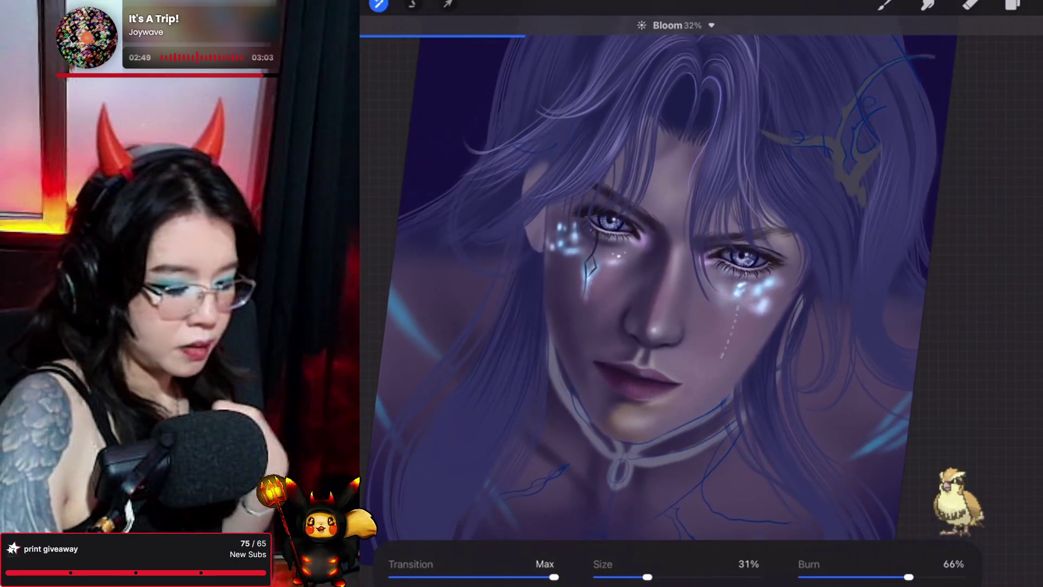
On Layer 88, undo the stray blue stroke and dab one bright sparkle on the right cheek
click(1012, 5)
drag(598, 326, 549, 342)
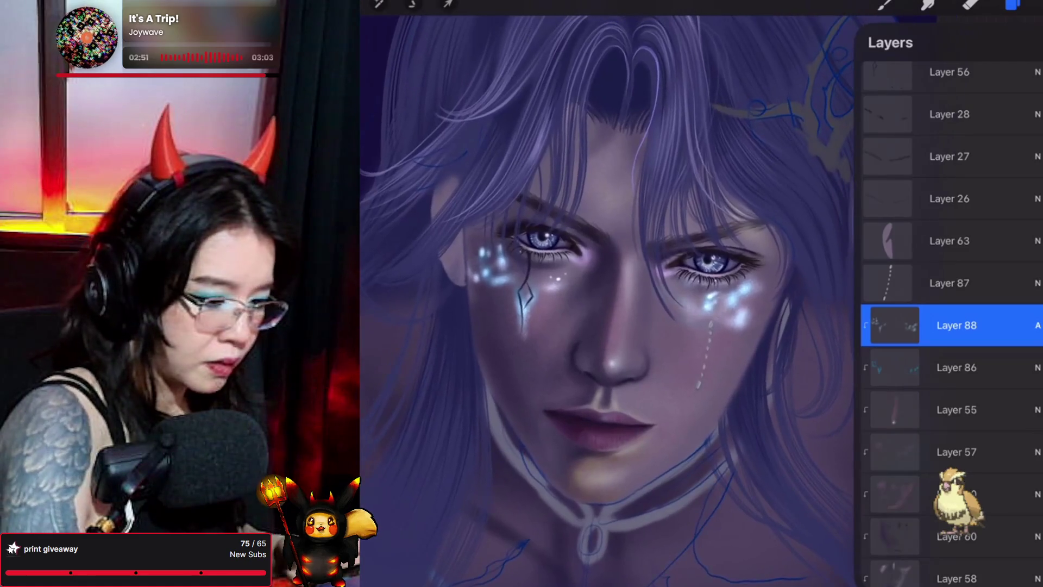
click(971, 4)
scroll(625, 299, up, 2)
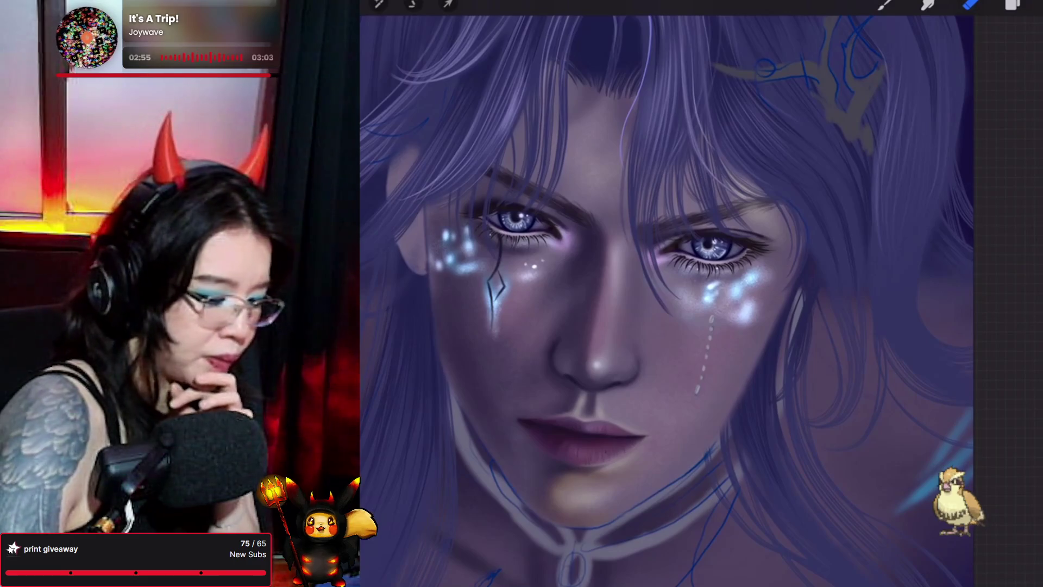
key(ctrl+z)
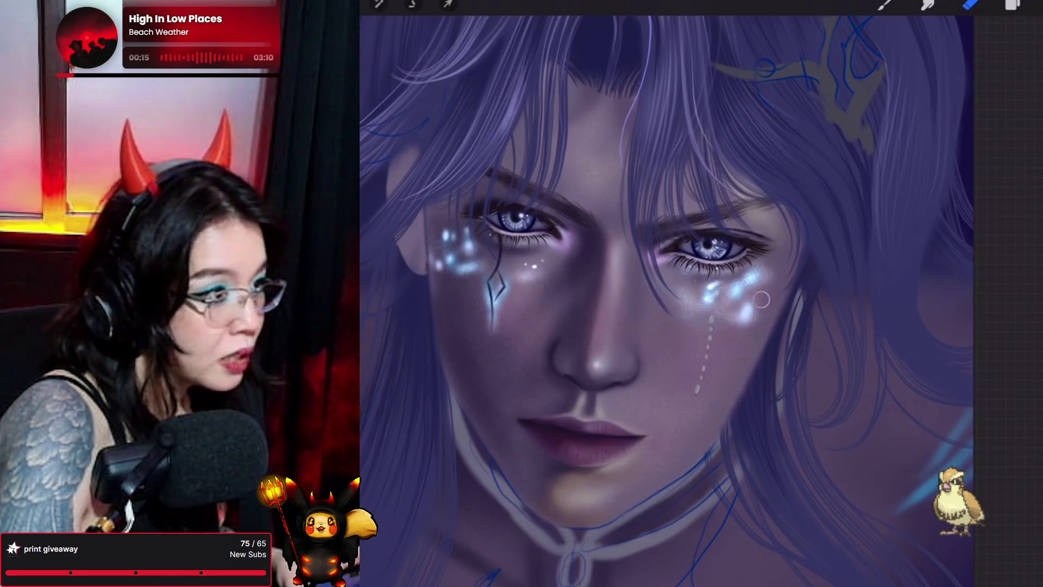
mouse_move(744, 287)
mouse_down()
mouse_move(760, 292)
mouse_move(763, 258)
mouse_up()
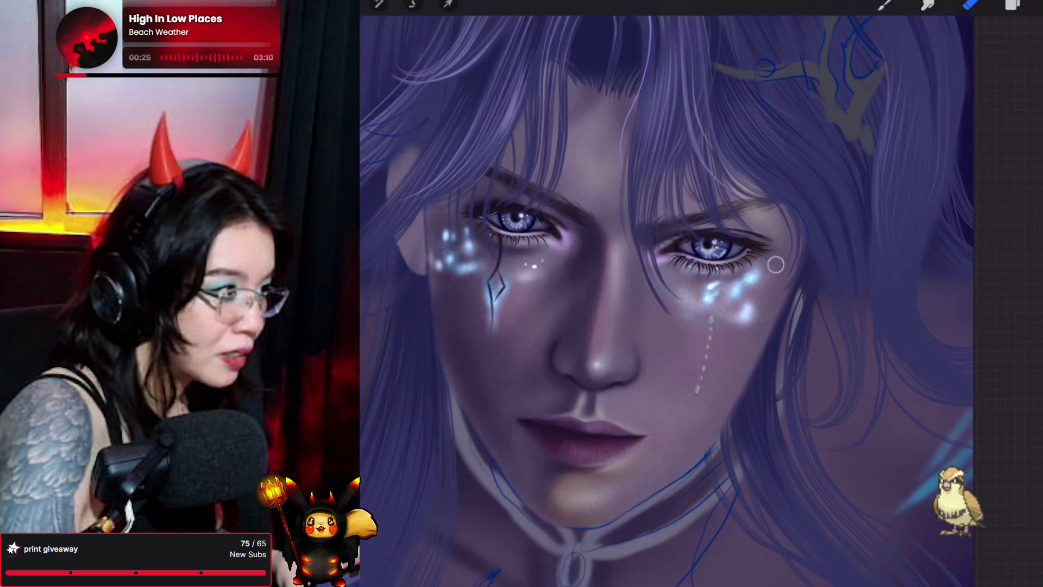
click(1012, 4)
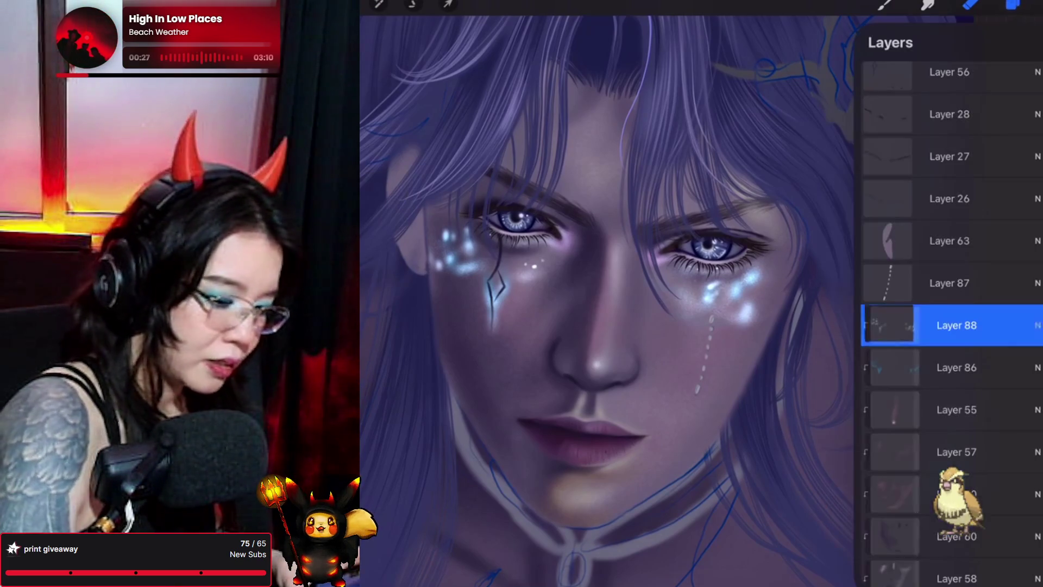
Preview different blend modes on Layer 88, the tear-sparkle layer, against the whole painting
click(1037, 303)
click(895, 476)
scroll(924, 472, up, 5)
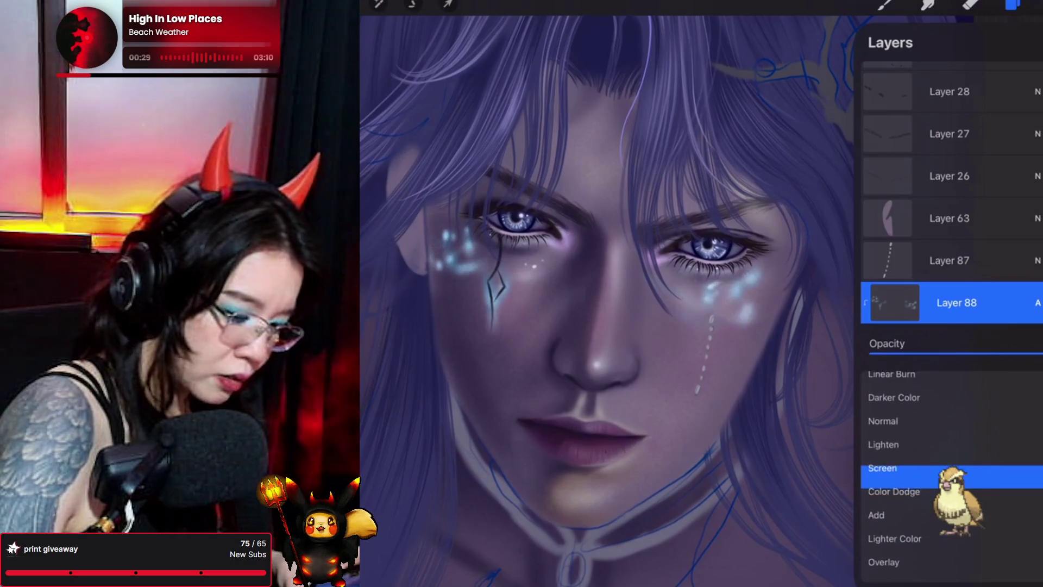
scroll(924, 472, up, 2)
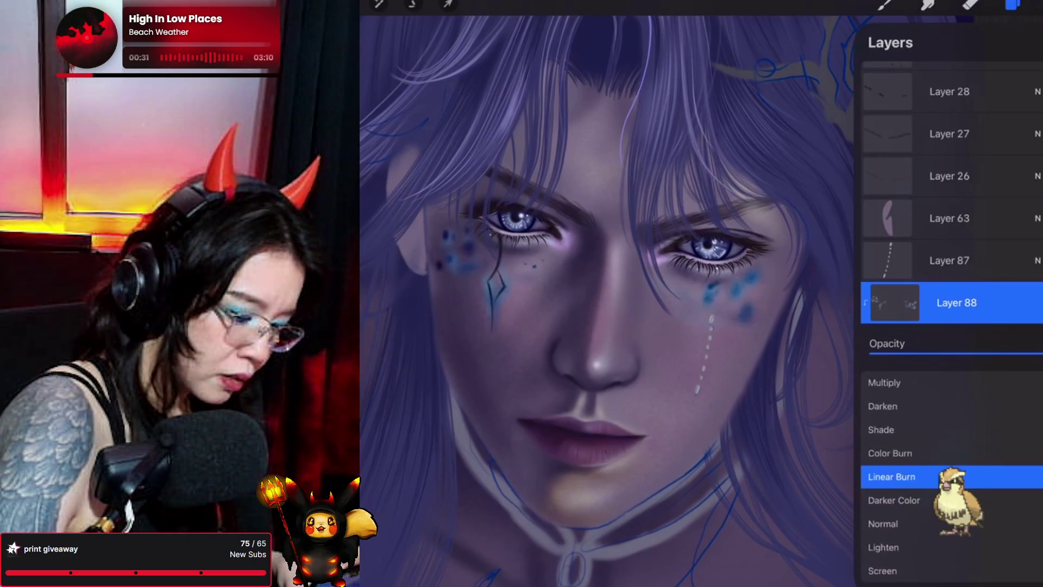
scroll(924, 473, down, 6)
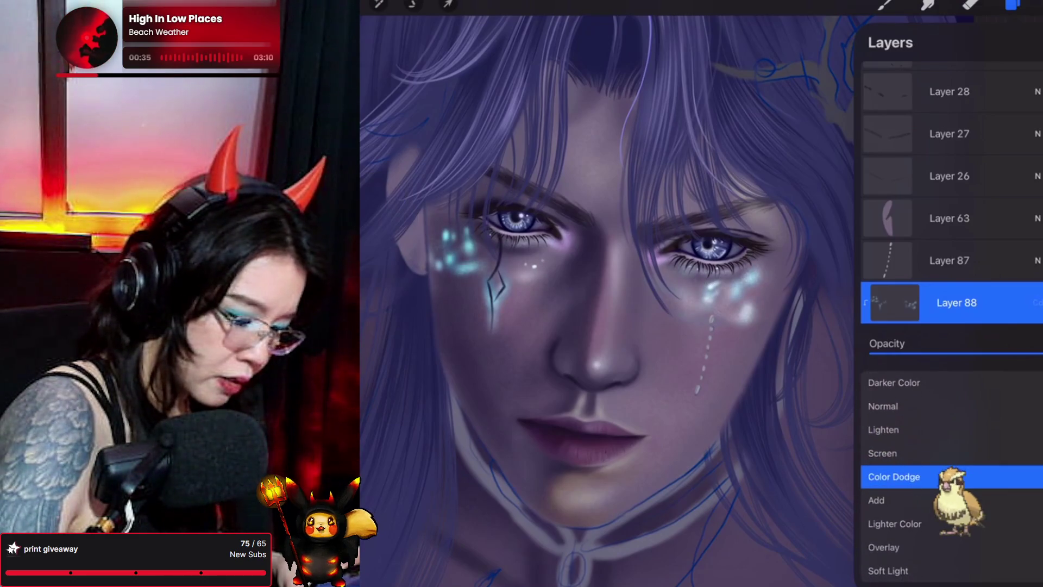
scroll(924, 472, down, 1)
scroll(924, 473, up, 1)
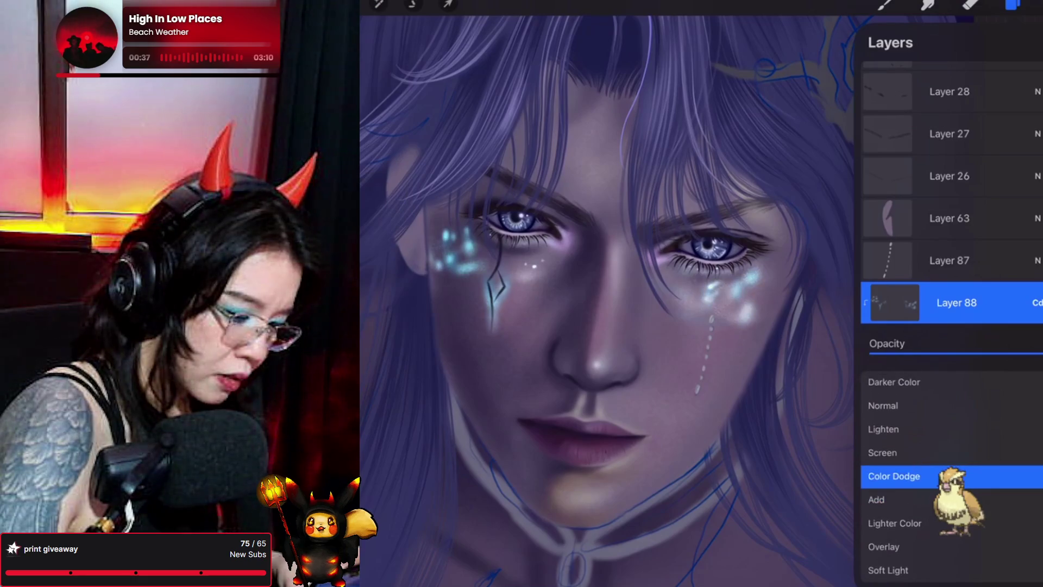
click(971, 4)
scroll(598, 288, down, 5)
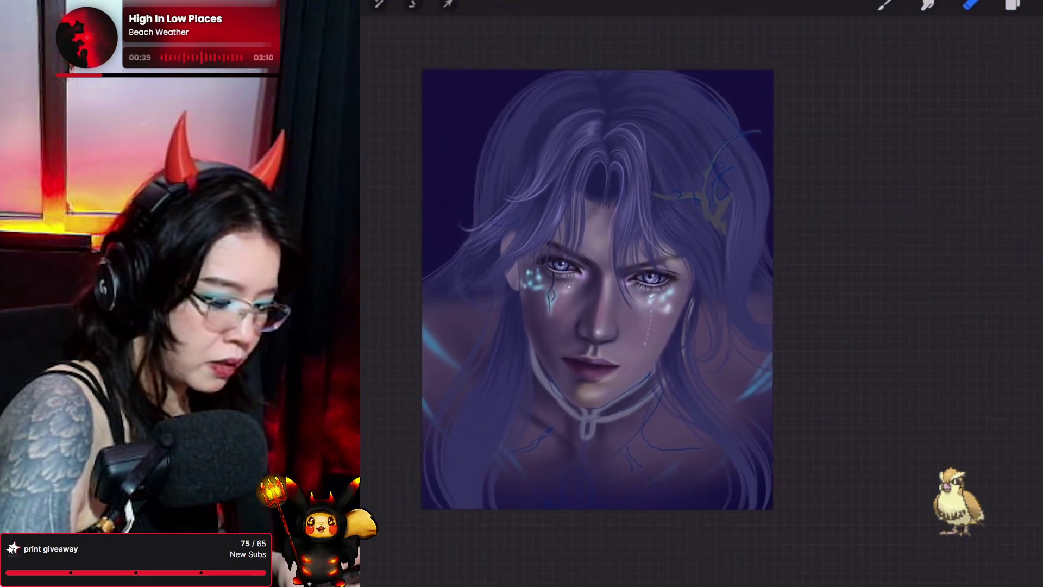
scroll(598, 293, up, 3)
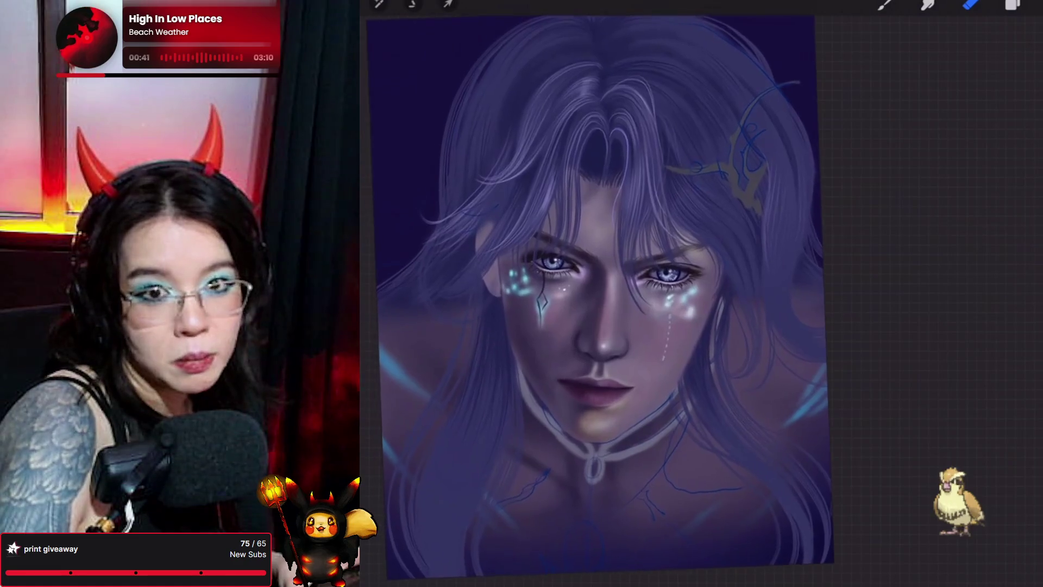
Set Layer 88's blend mode to Color Dodge and close the Layers panel
click(1014, 4)
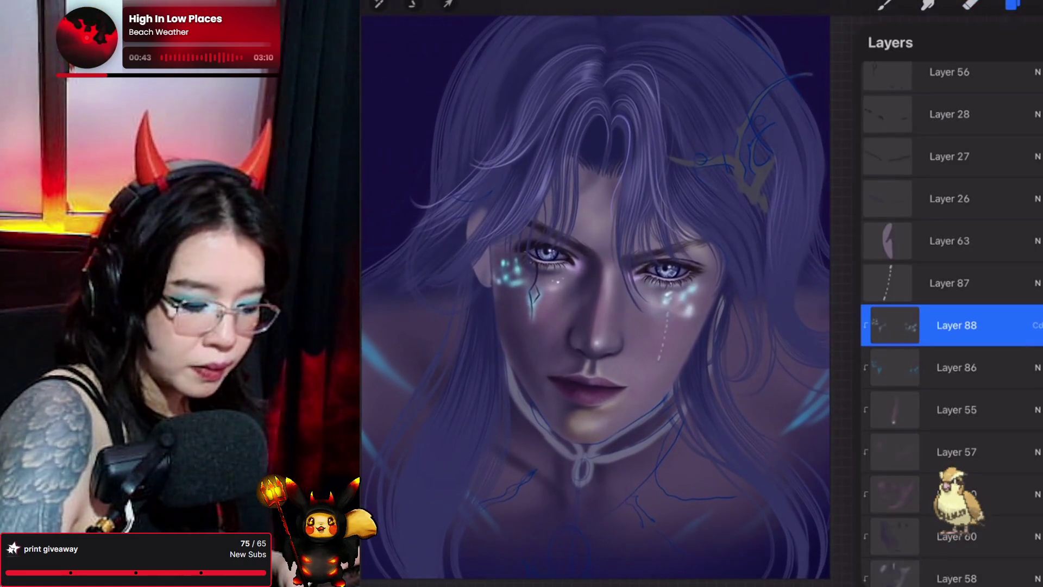
click(1037, 302)
scroll(951, 479, down, 1)
scroll(951, 479, up, 1)
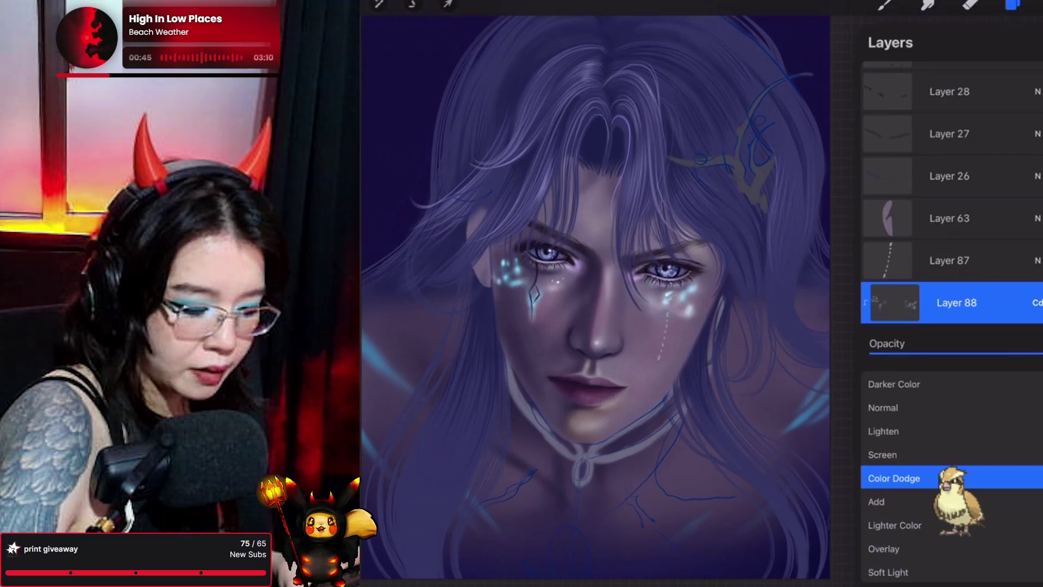
scroll(951, 478, down, 1)
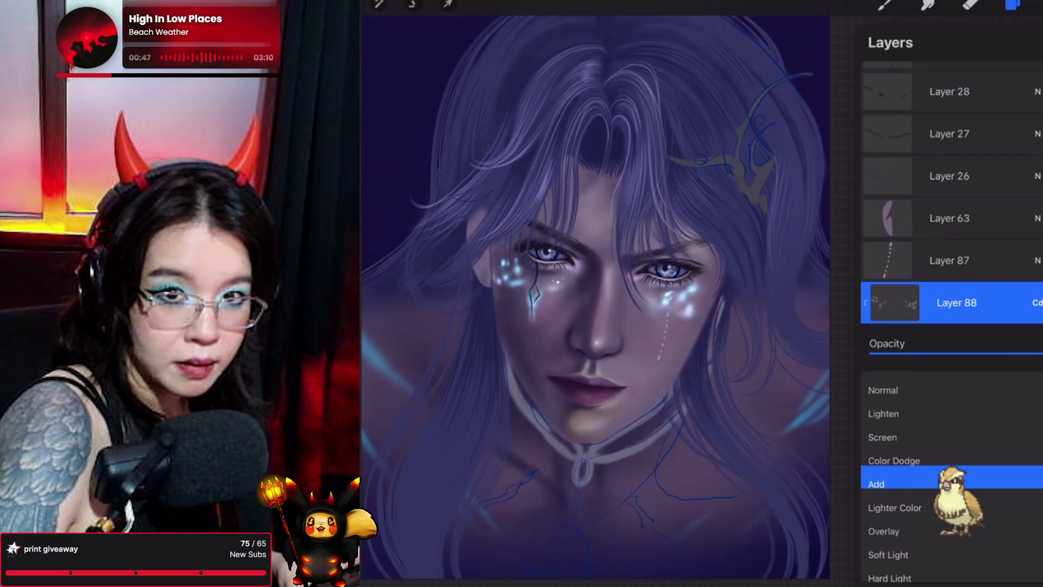
scroll(951, 479, up, 1)
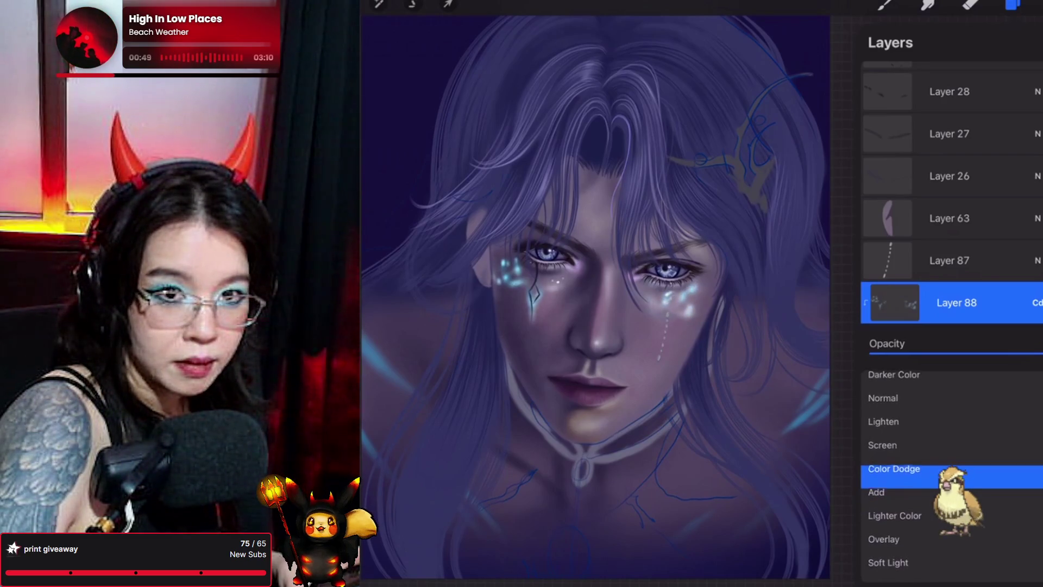
scroll(951, 478, down, 1)
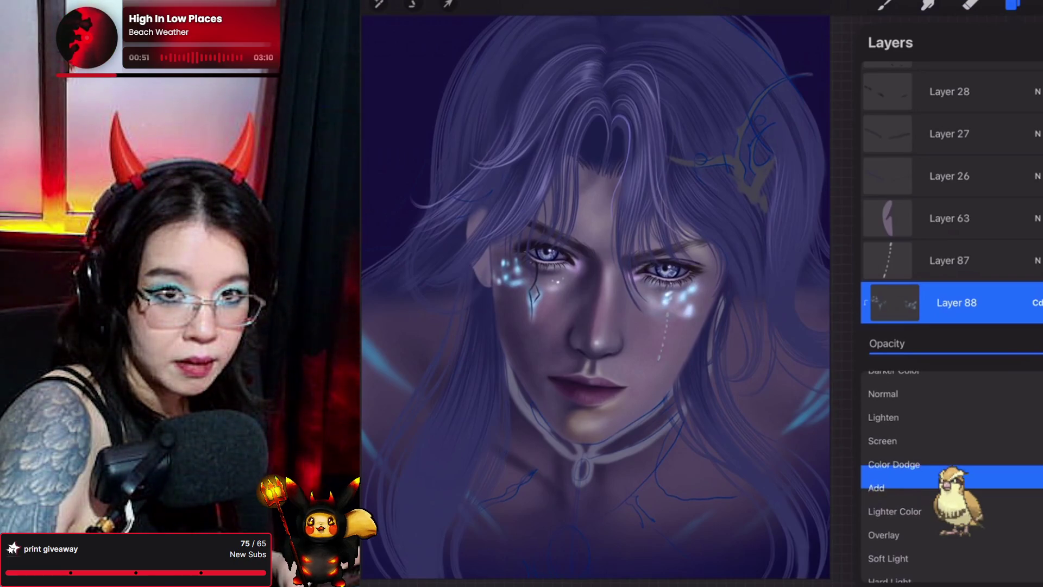
scroll(951, 478, up, 1)
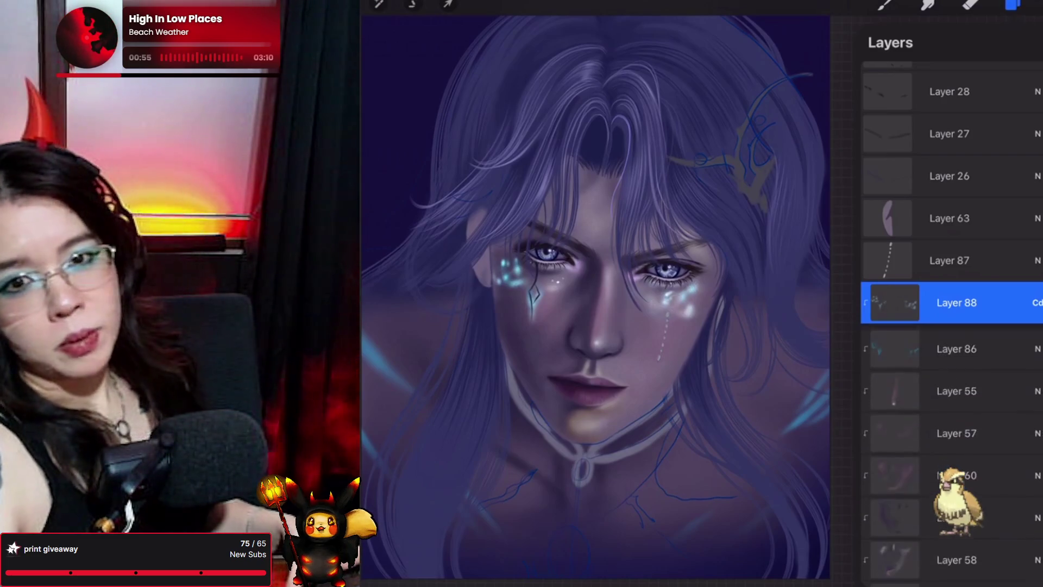
key(e)
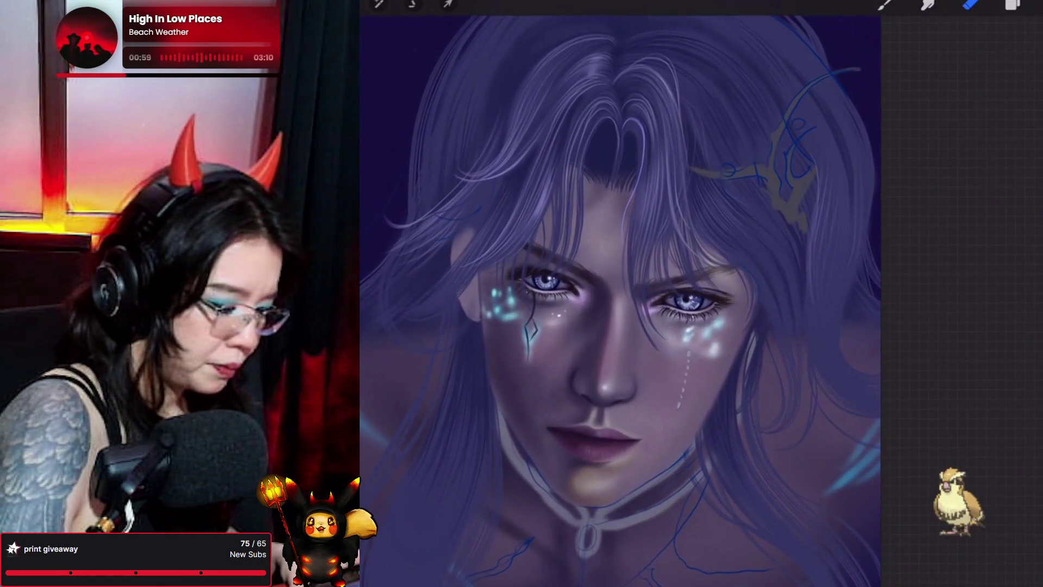
Pick the Forester brush from the Brush Library and undo a test stroke
scroll(650, 299, up, 2)
click(885, 5)
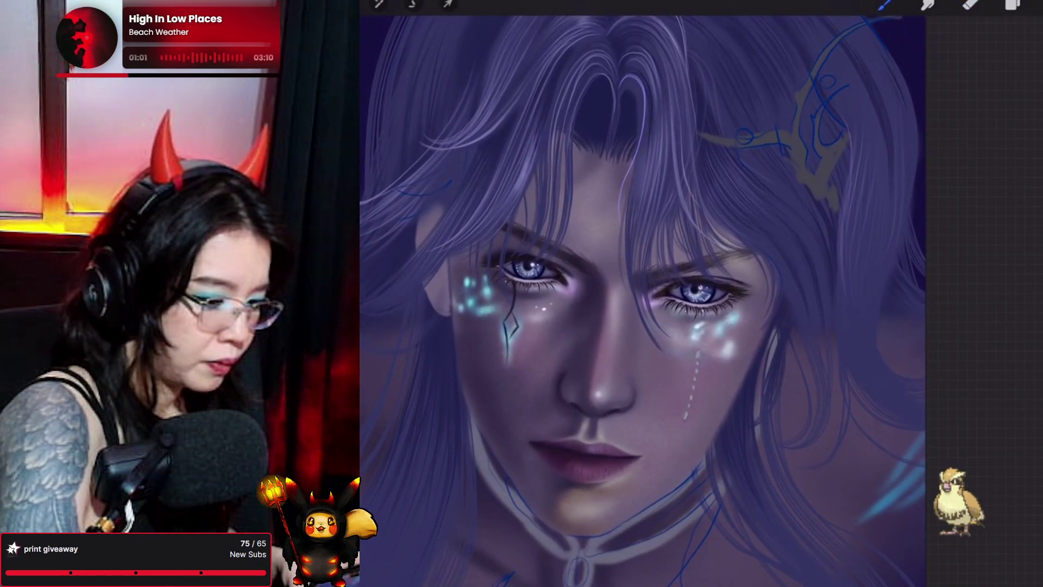
click(885, 5)
click(935, 87)
click(886, 5)
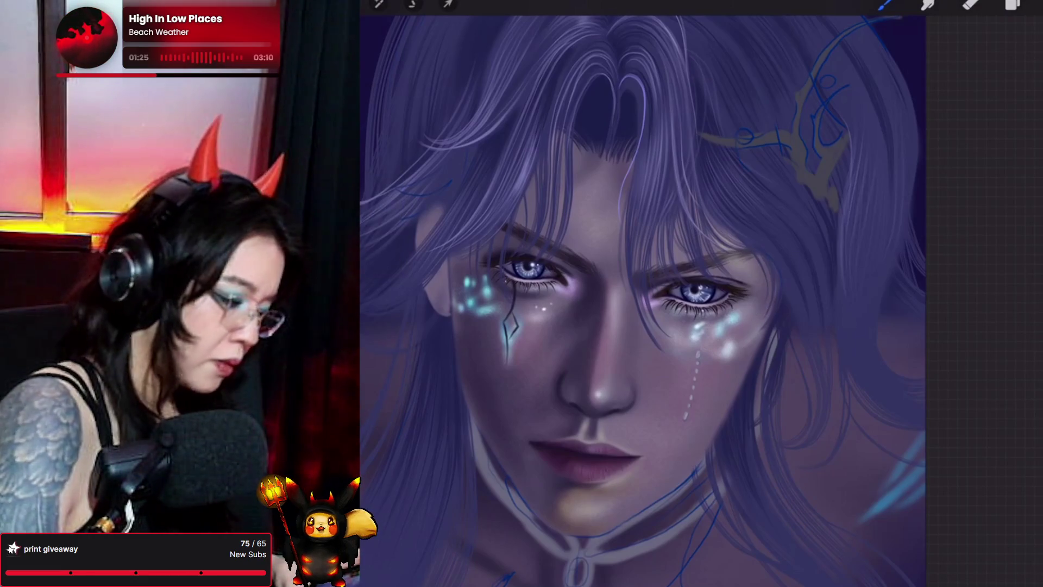
key(ctrl+z)
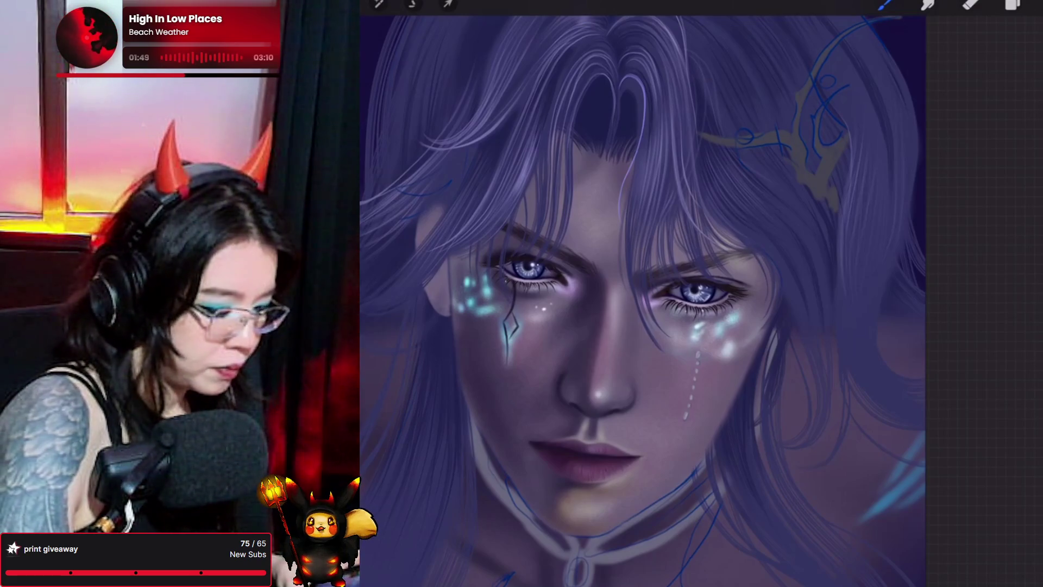
Keep the current brush, pick a new paint colour and adjust the brush size
click(1013, 5)
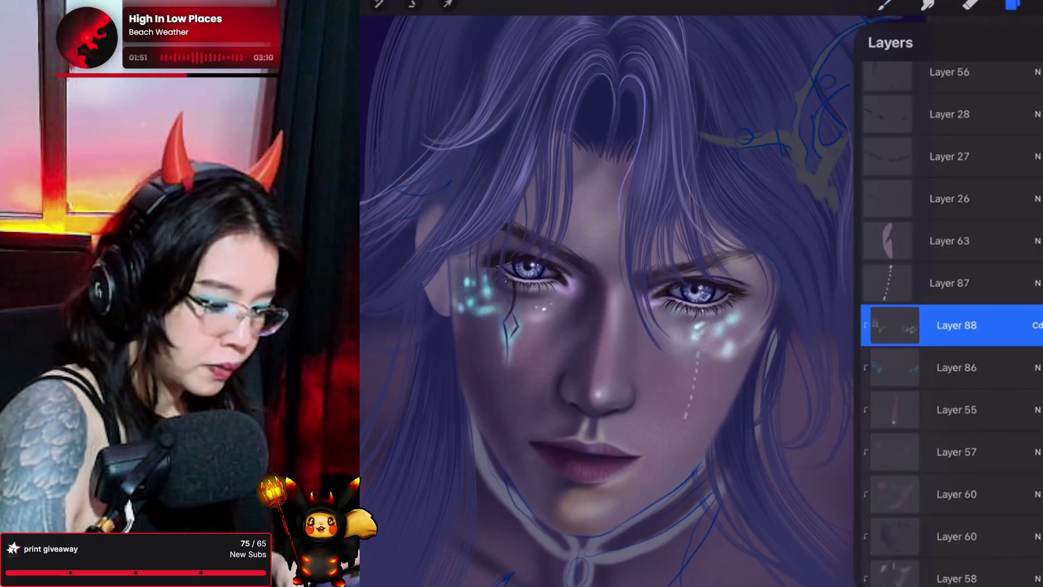
click(884, 4)
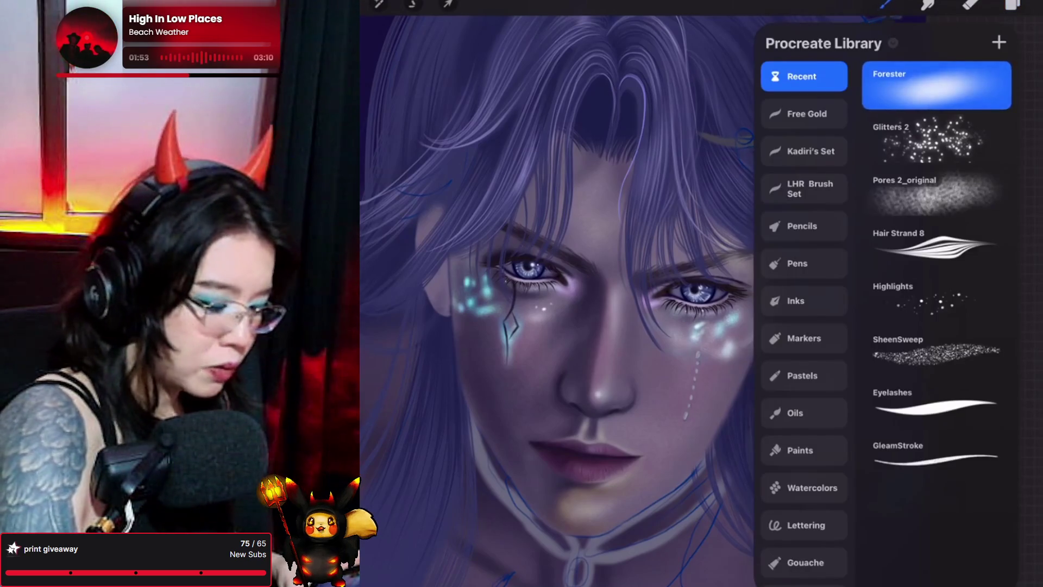
click(885, 4)
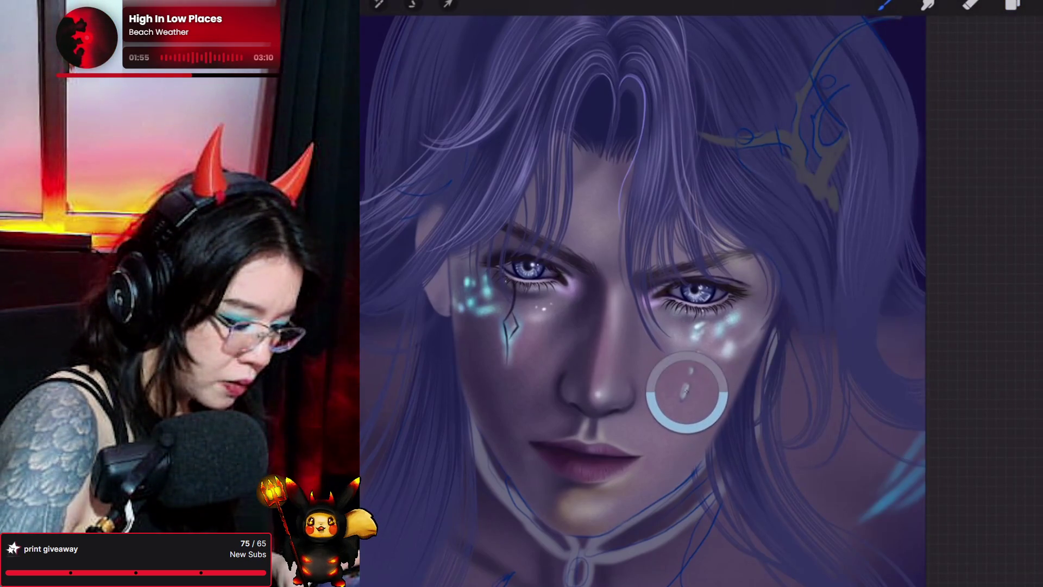
scroll(641, 299, up, 2)
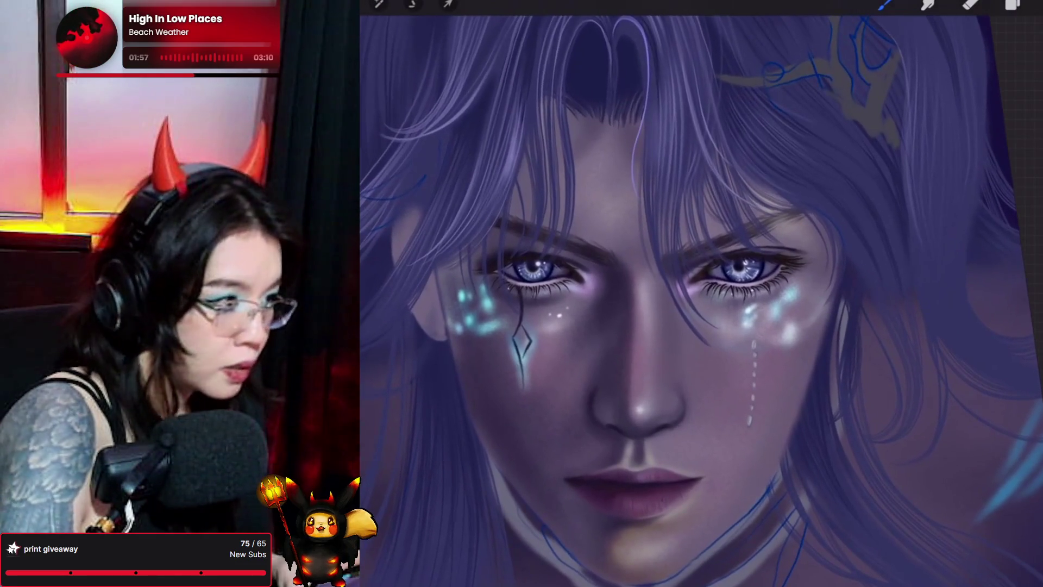
click(1033, 5)
click(908, 168)
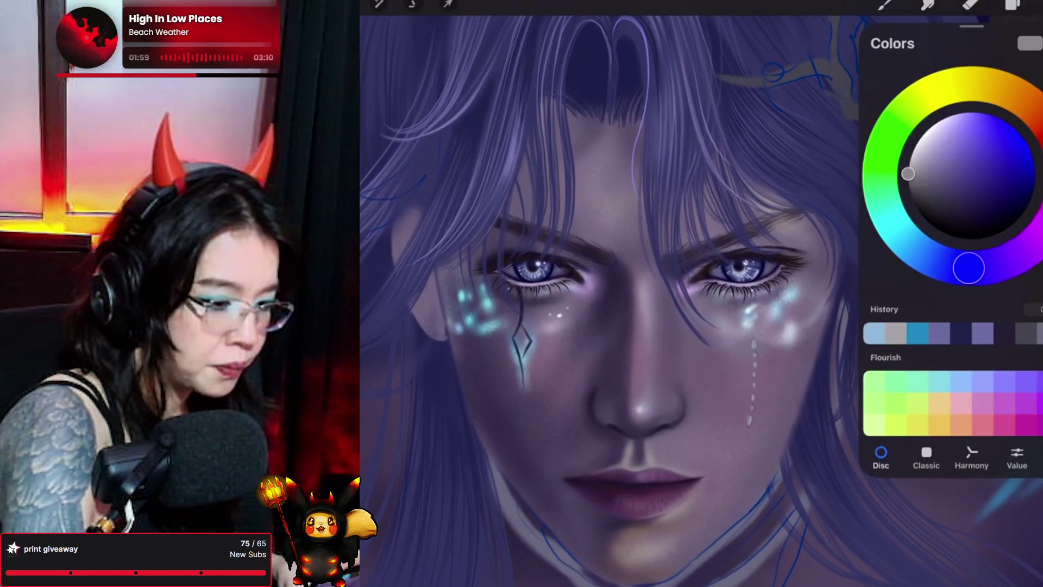
click(1032, 4)
scroll(652, 326, up, 1)
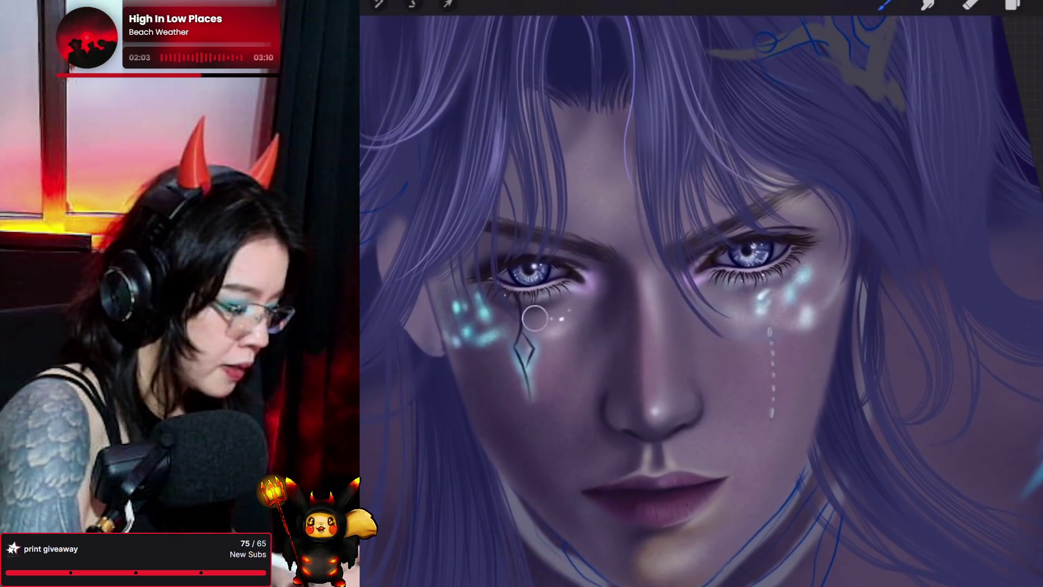
drag(348, 217, 347, 370)
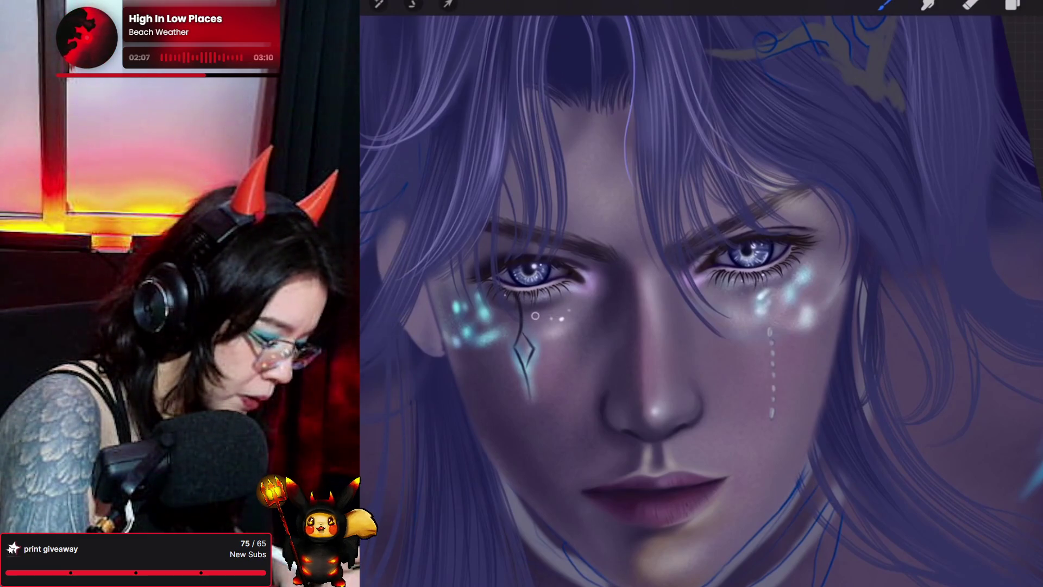
Undo the last two cheek strokes and add a new empty layer above the bead
key(ctrl+z)
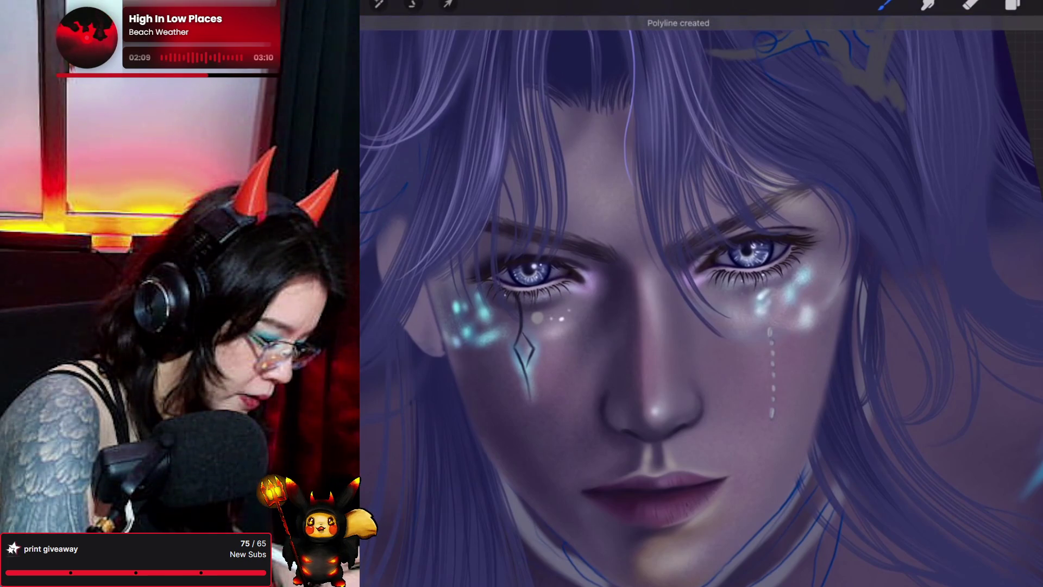
key(ctrl+z)
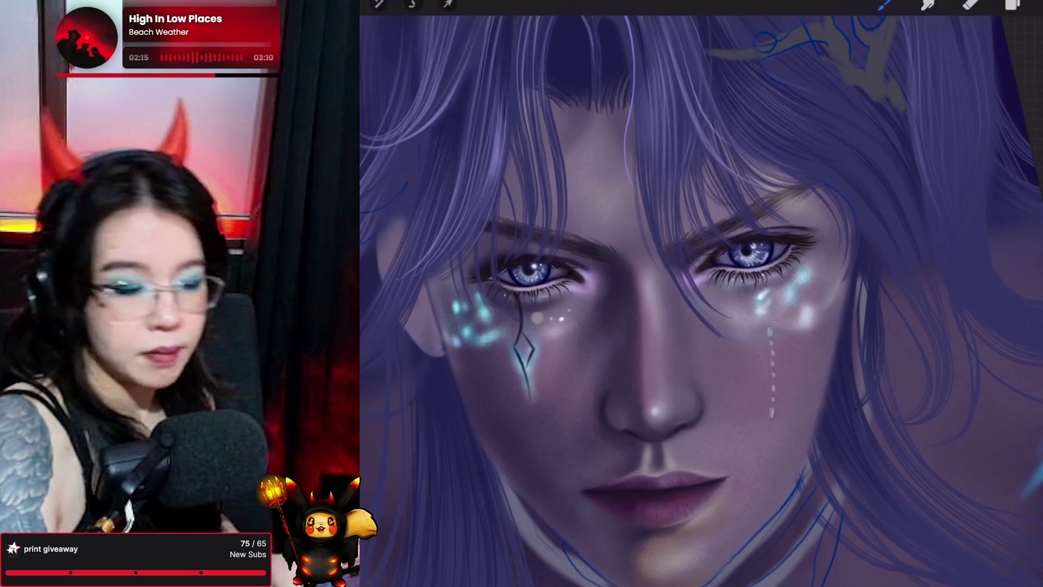
click(1012, 4)
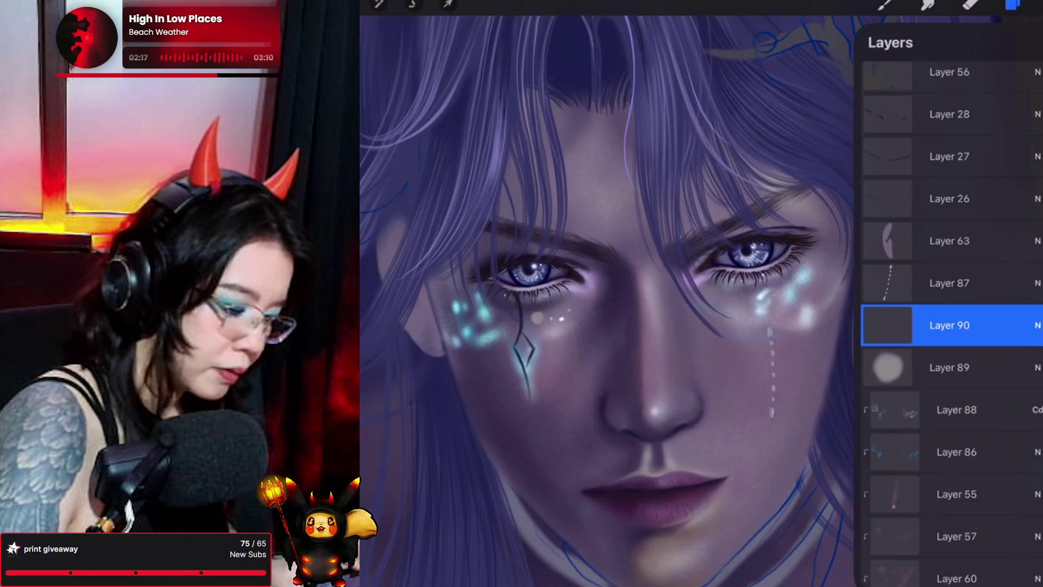
Clip the new Layer 90 to Layer 89, which holds the white bead
click(949, 368)
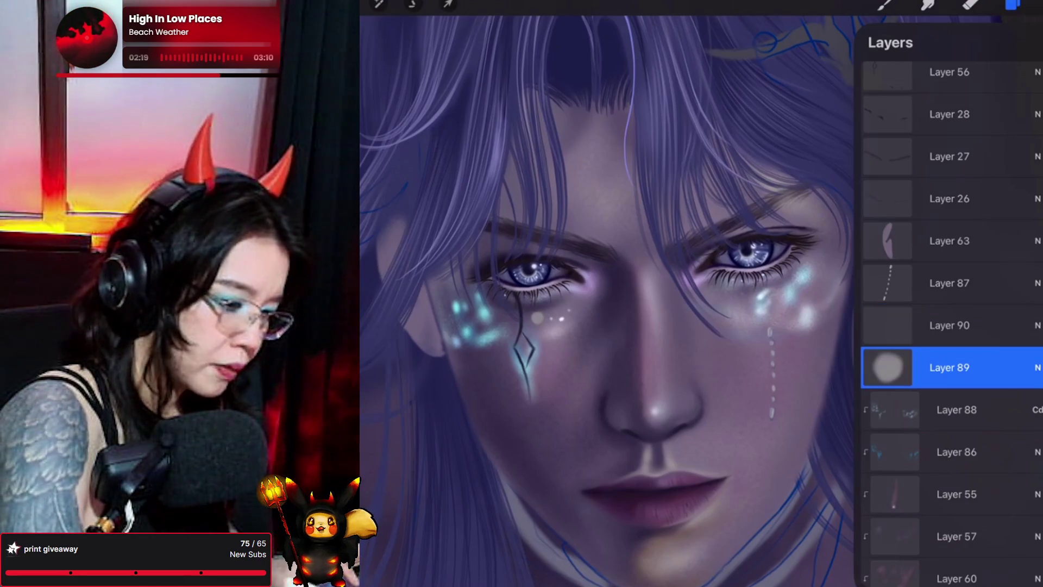
click(1012, 5)
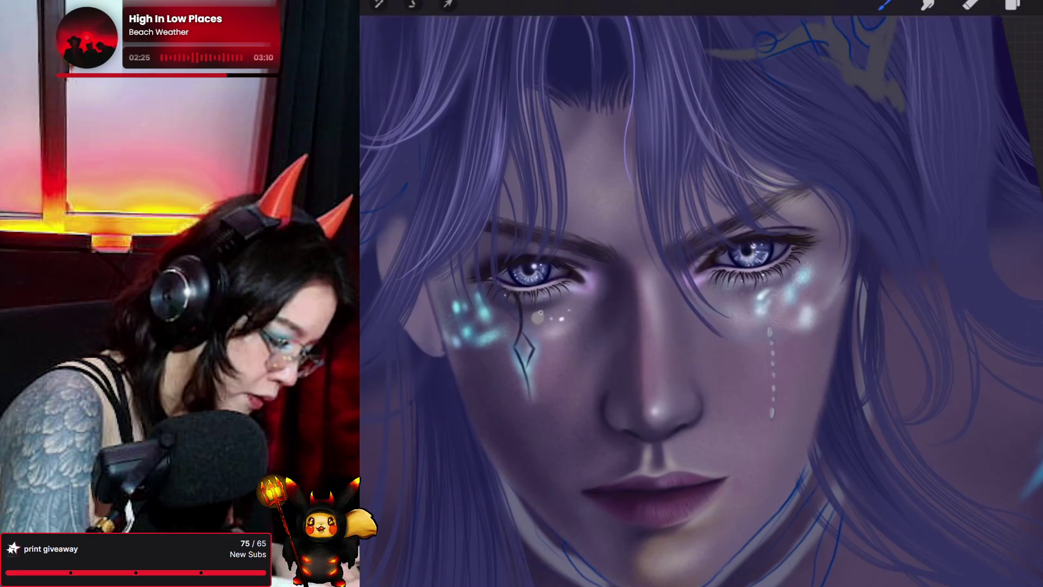
click(1012, 4)
click(949, 283)
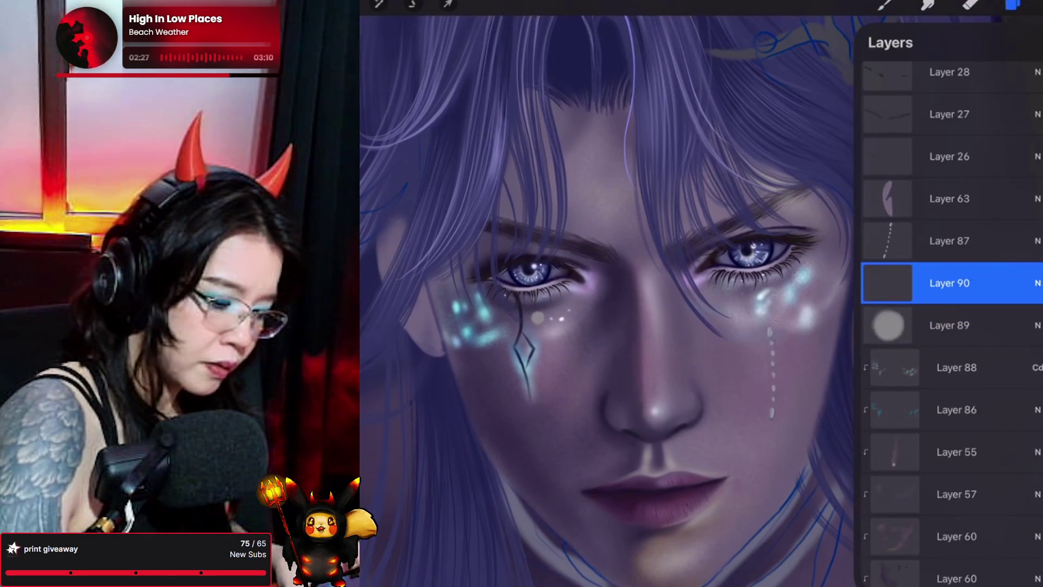
click(949, 284)
click(788, 356)
click(885, 4)
Choose a darker shade and a brush, then paint shading on the bead
click(885, 5)
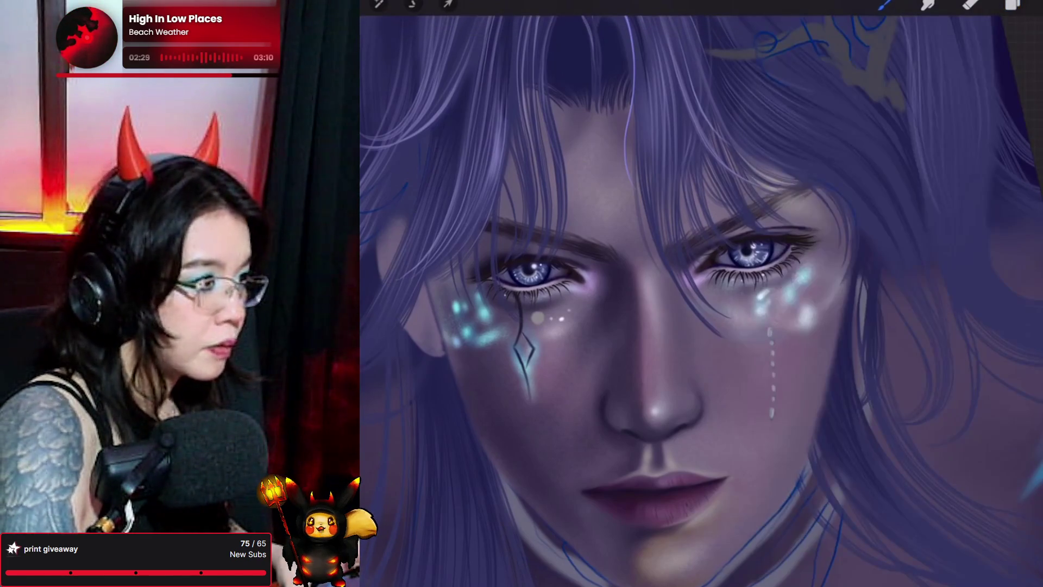
click(1039, 4)
mouse_move(913, 168)
mouse_down()
mouse_move(911, 194)
mouse_move(943, 204)
mouse_up()
click(885, 4)
click(885, 4)
click(885, 5)
click(884, 5)
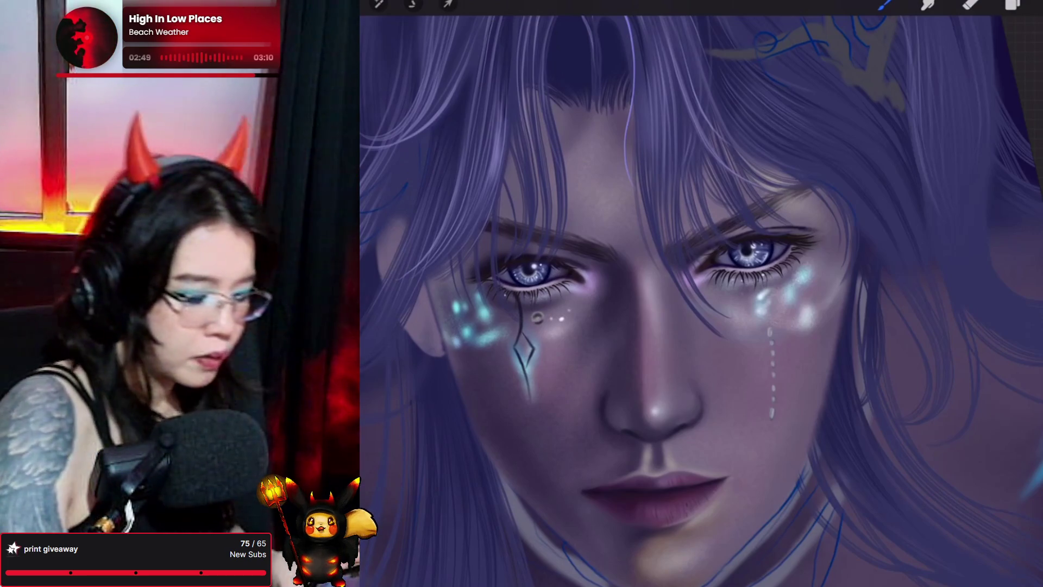
click(1038, 6)
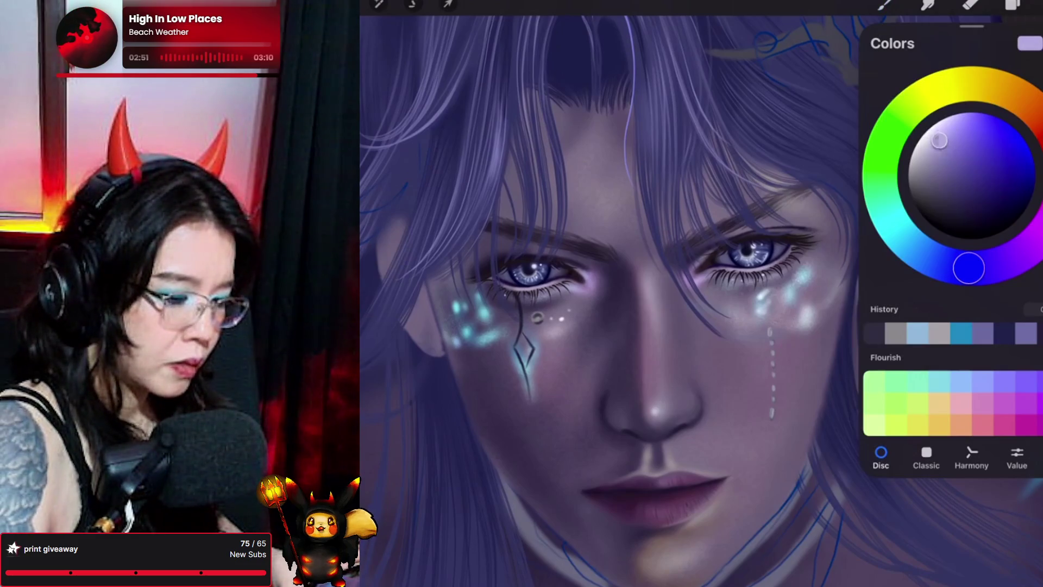
click(1038, 6)
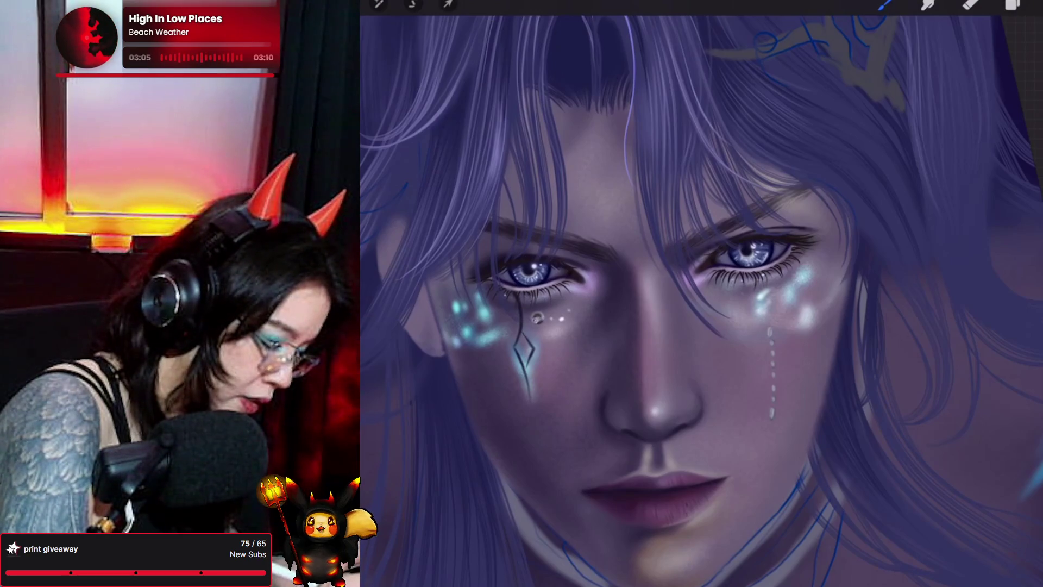
click(379, 4)
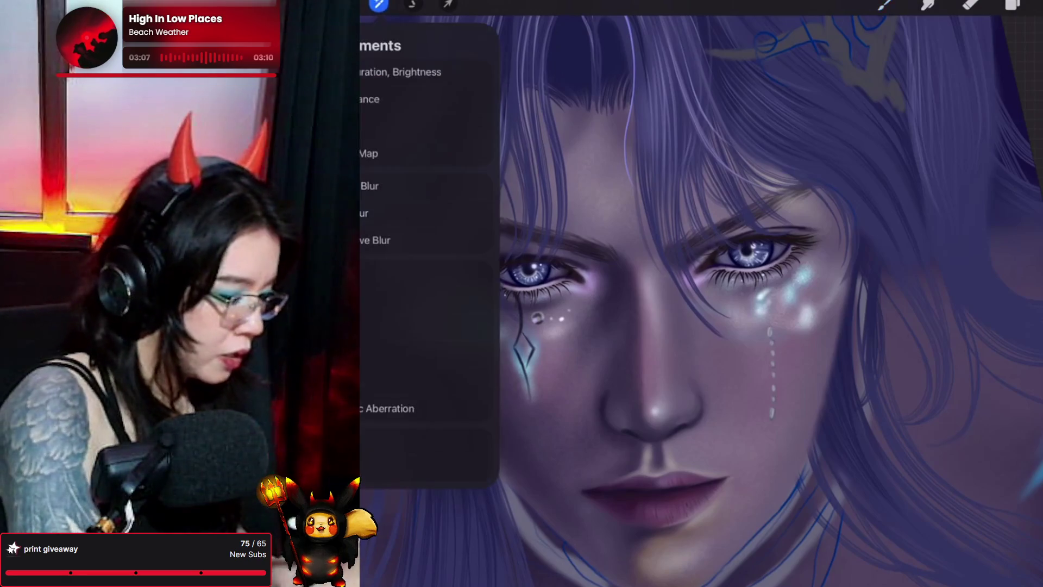
Apply Gaussian Blur to Layer 90 and add Layer 91 above it as a Clipping Mask
click(413, 182)
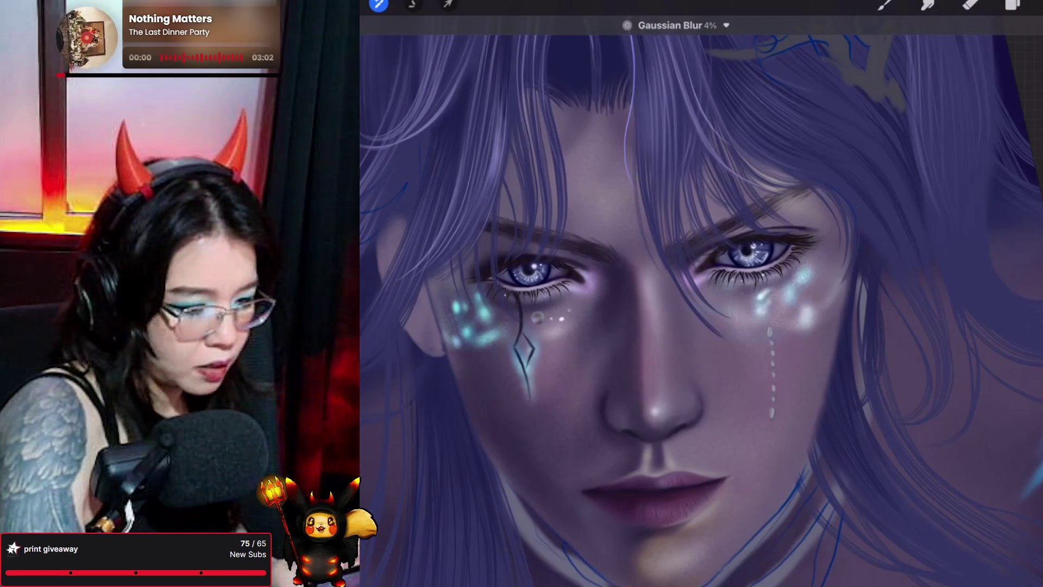
click(1012, 4)
click(949, 325)
click(782, 421)
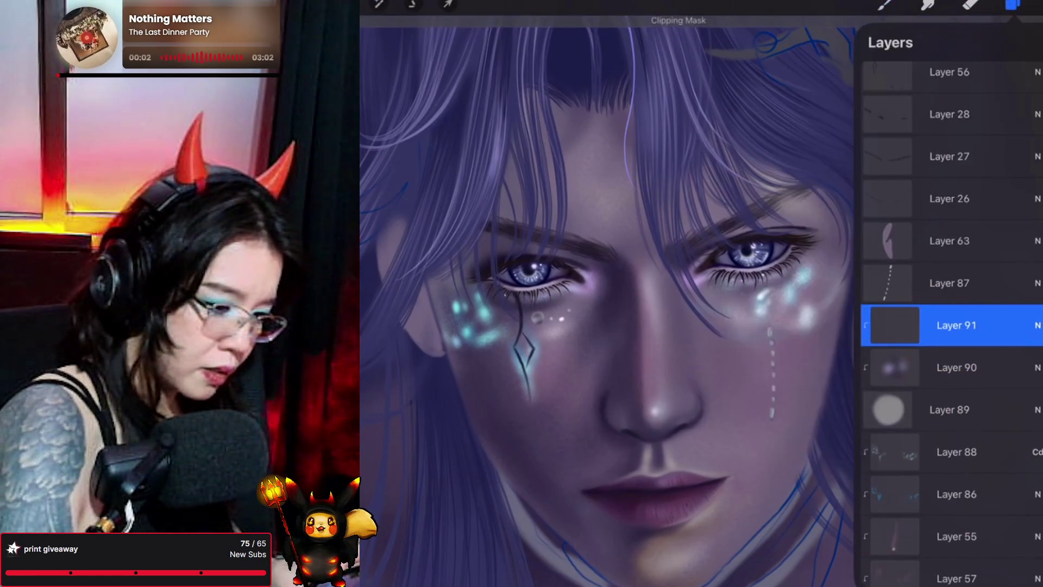
click(885, 5)
Sample the left eye's colour, adjust it, and paint darker reflections on the bead
click(920, 87)
click(536, 298)
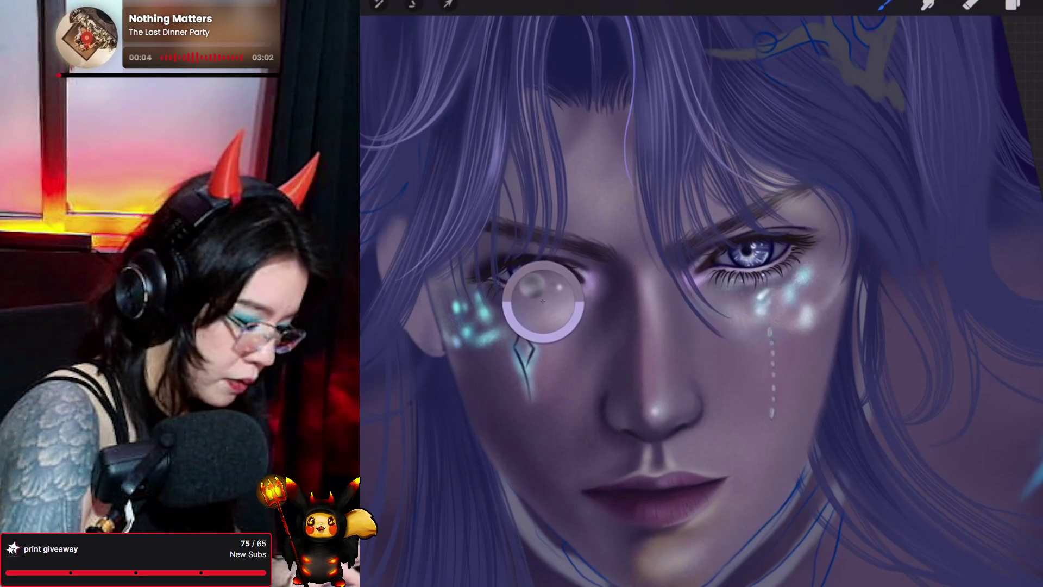
click(1038, 4)
drag(927, 188, 932, 212)
click(885, 5)
click(920, 87)
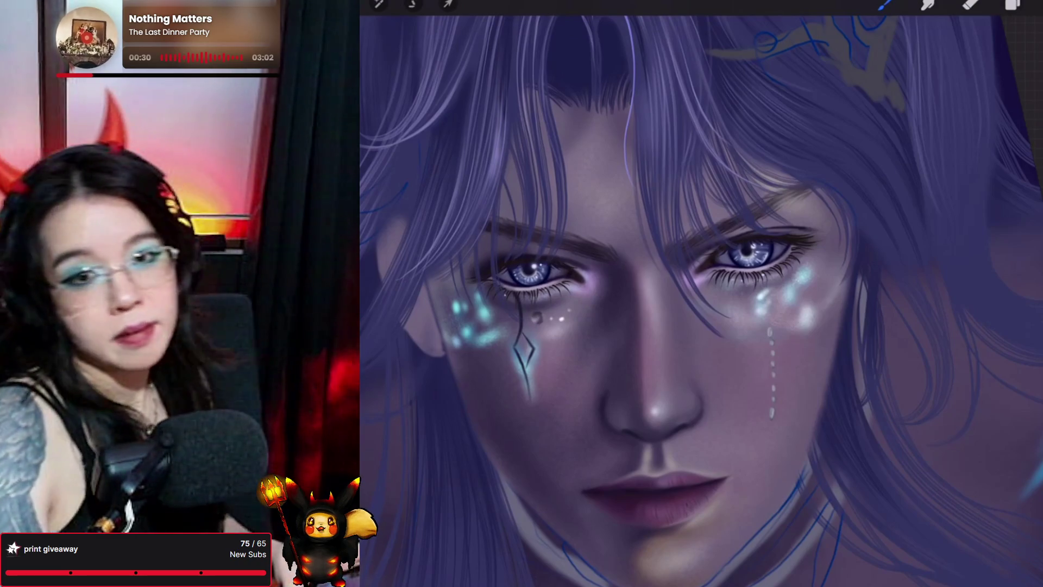
Add a new Layer 92 above Layer 91
click(1012, 5)
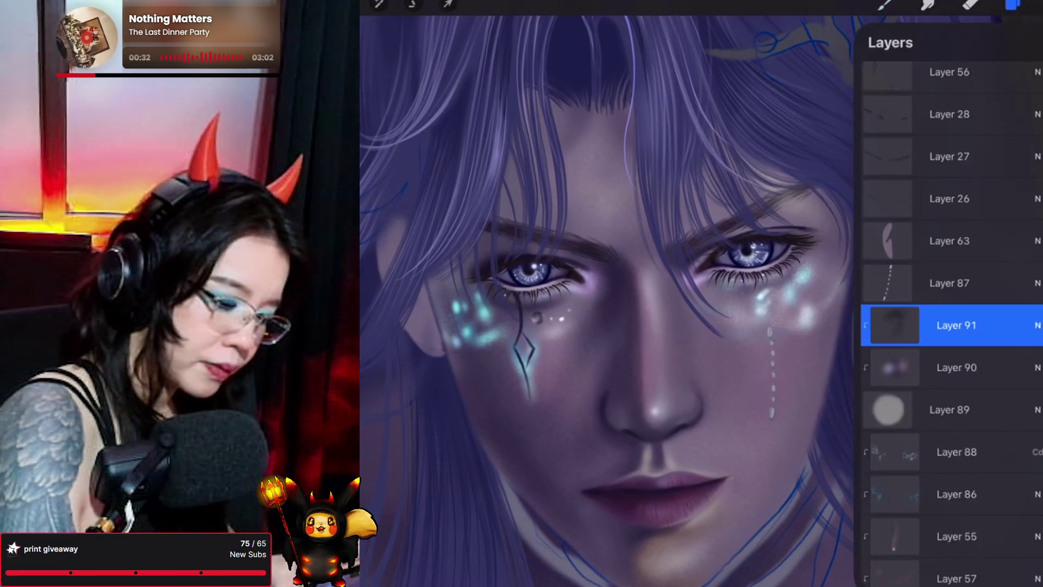
click(1021, 42)
click(949, 324)
click(598, 326)
click(1032, 5)
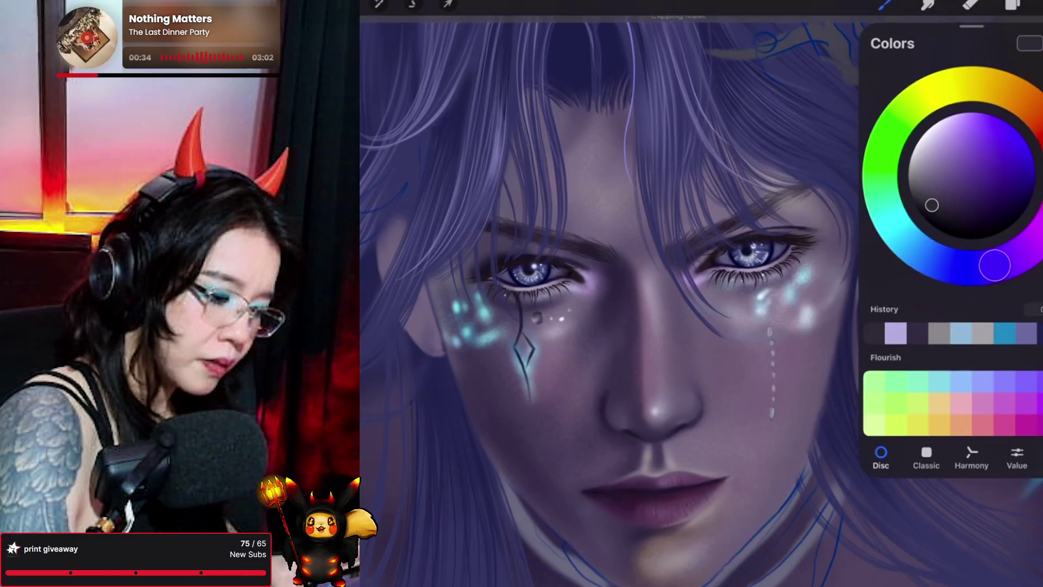
Paint a light cyan highlight on the bead and apply Gaussian Blur to it
click(919, 250)
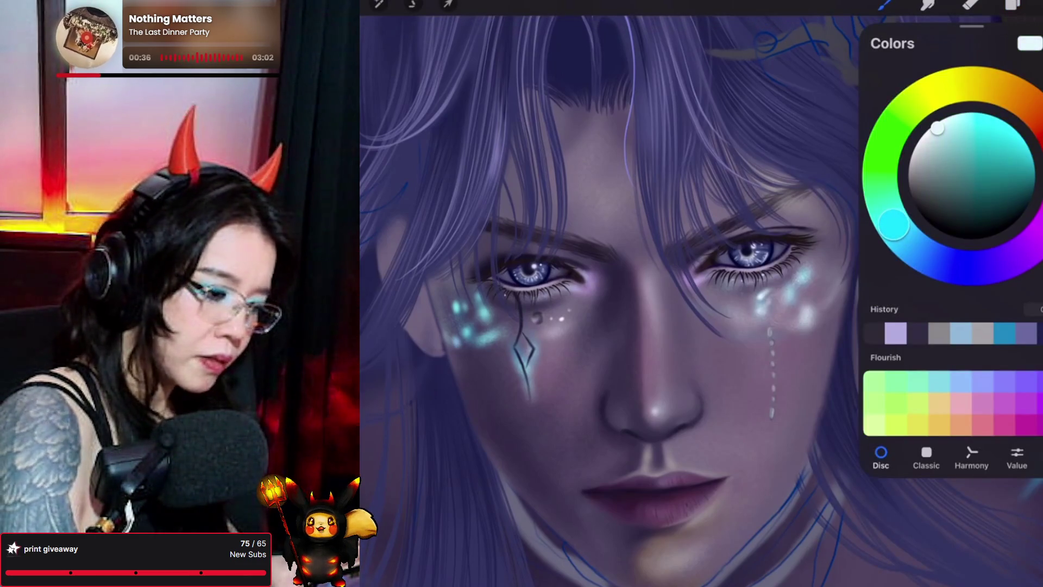
click(1029, 5)
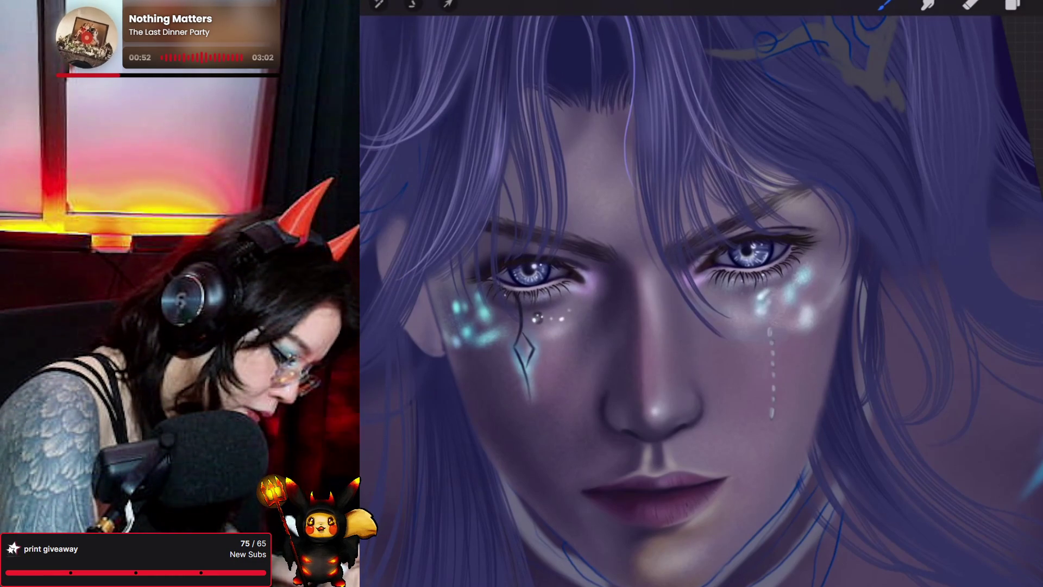
click(379, 4)
click(413, 184)
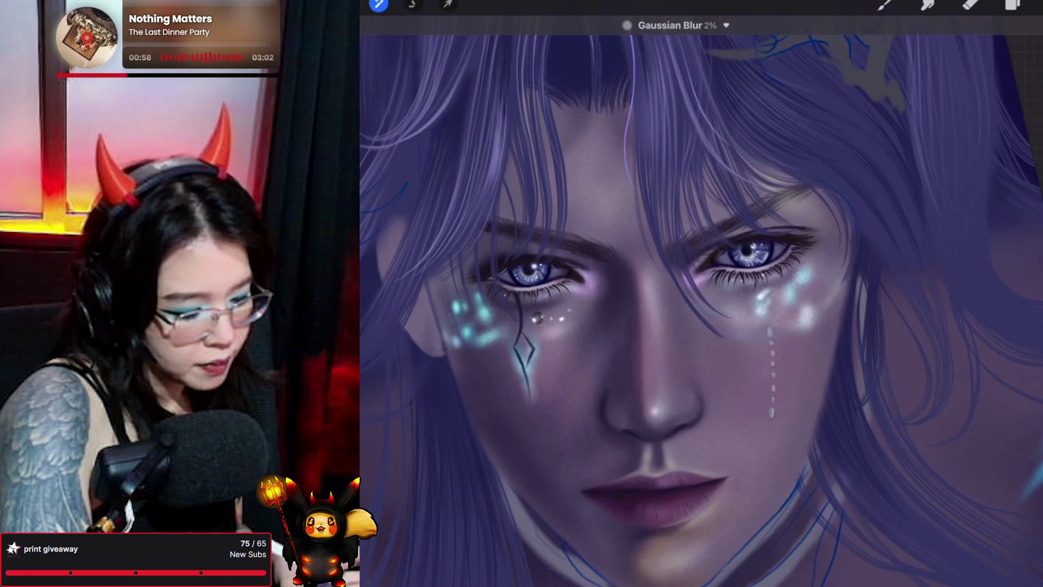
Set the blur to 2%, then select Layer 91 and paint with an adjusted colour
drag(701, 305, 712, 305)
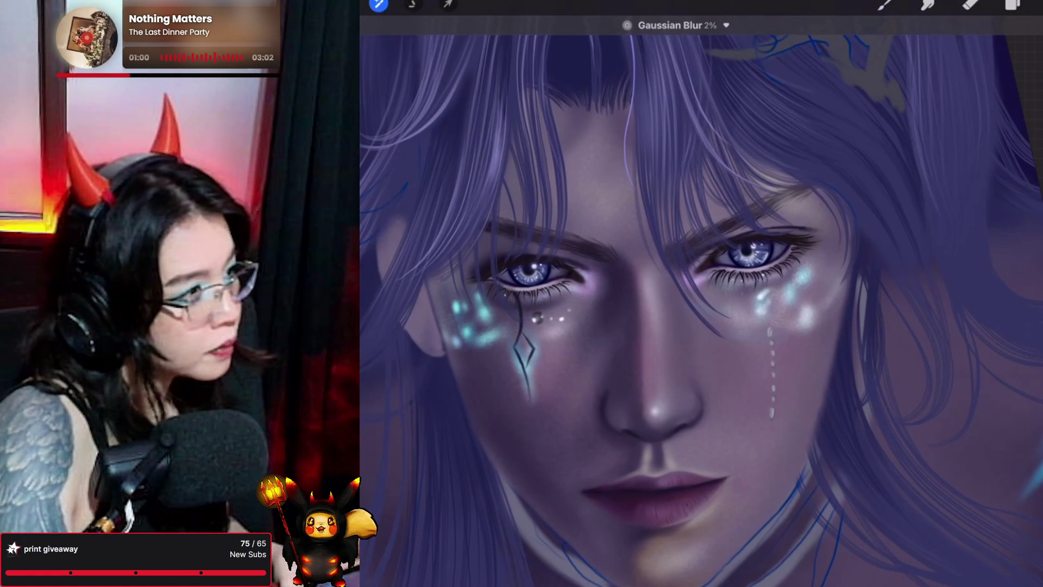
click(1013, 4)
click(956, 367)
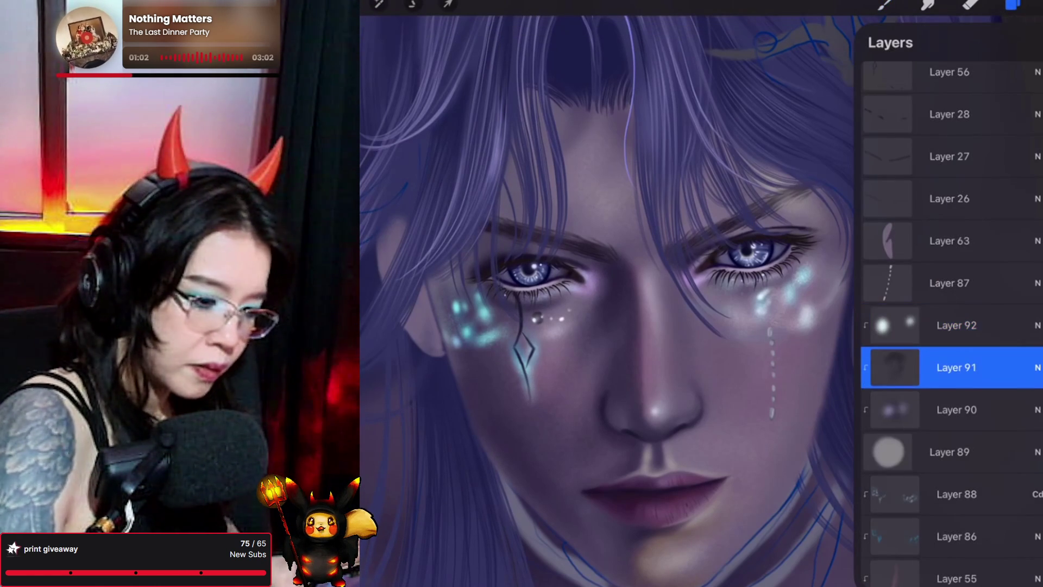
click(885, 4)
click(885, 4)
click(1032, 4)
click(937, 139)
click(885, 5)
click(884, 5)
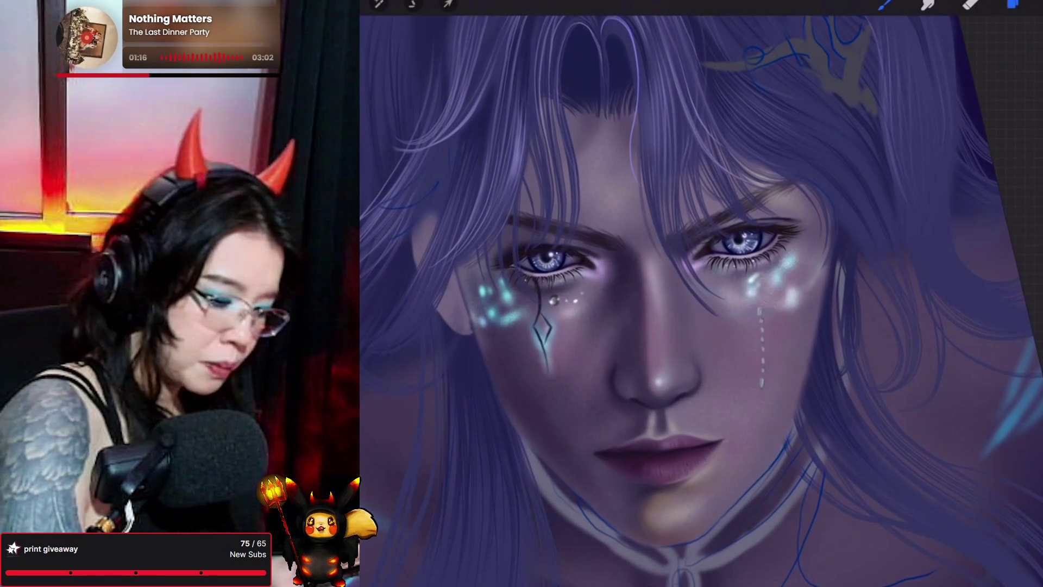
Merge the bead's layers down into Layer 89, then sample the left eye's colour and keep painting
click(1013, 5)
click(956, 324)
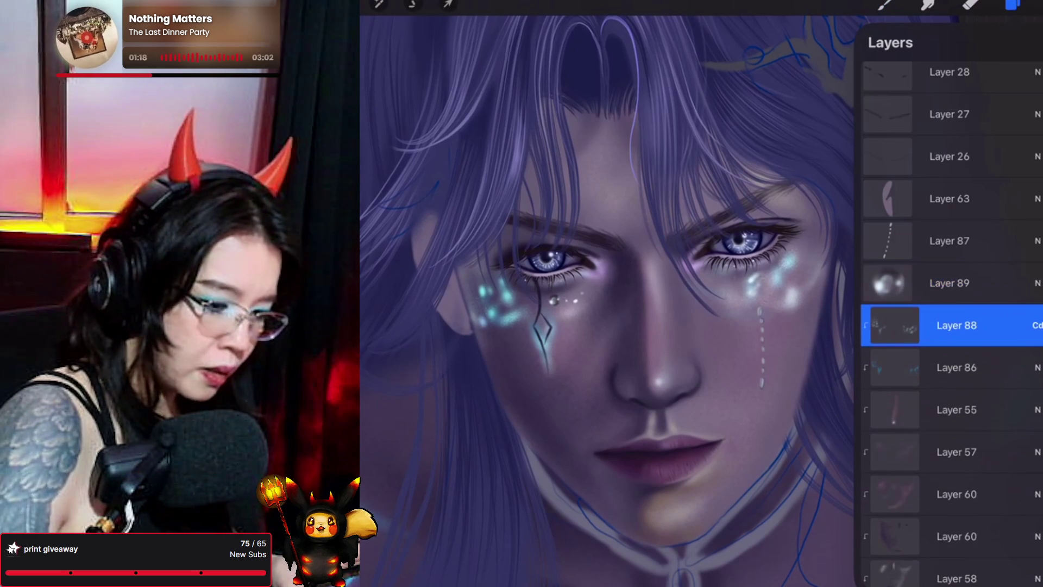
click(1013, 4)
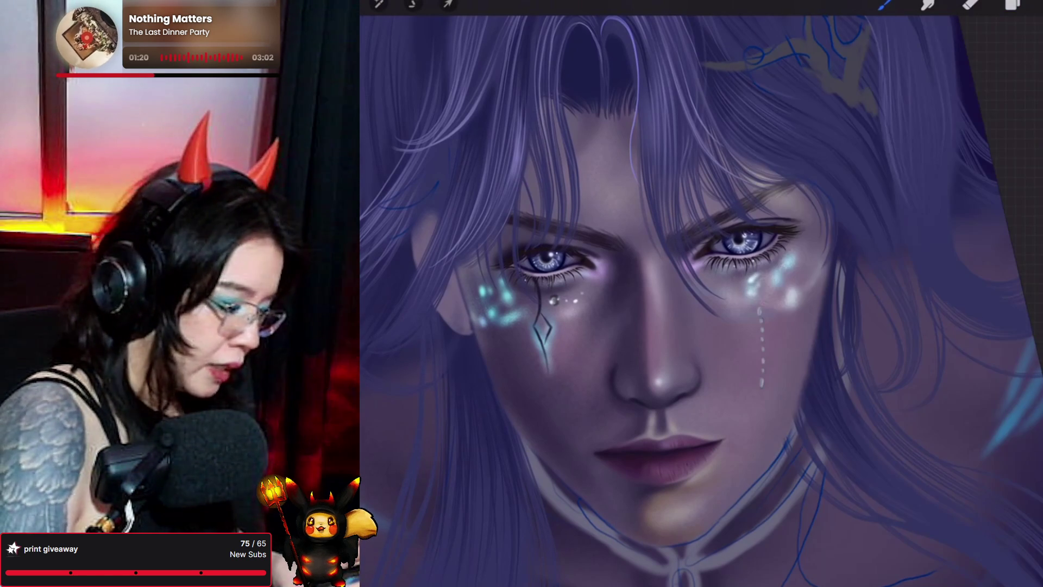
drag(565, 291, 557, 258)
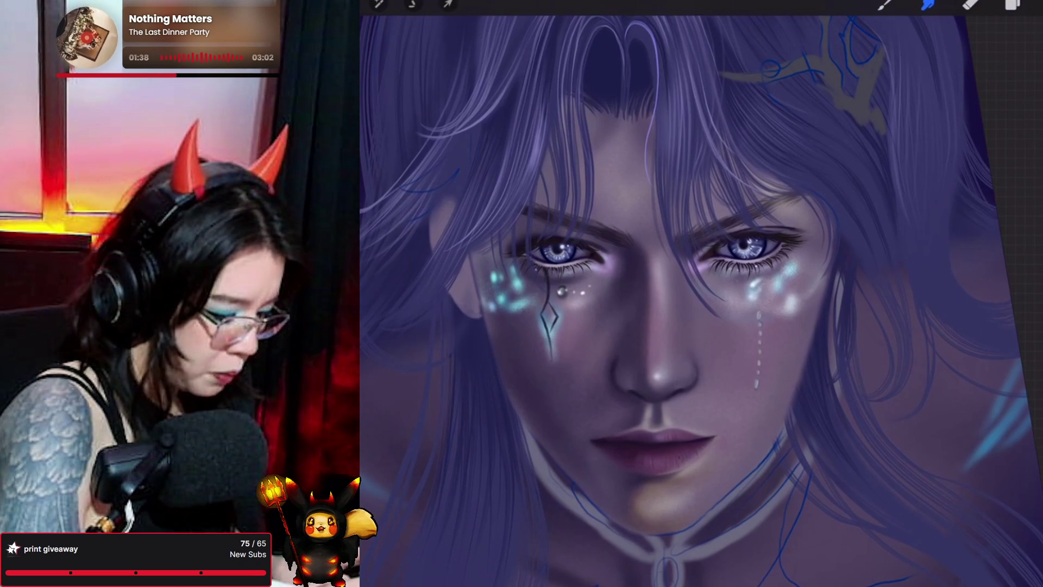
scroll(652, 299, down, 3)
click(1013, 4)
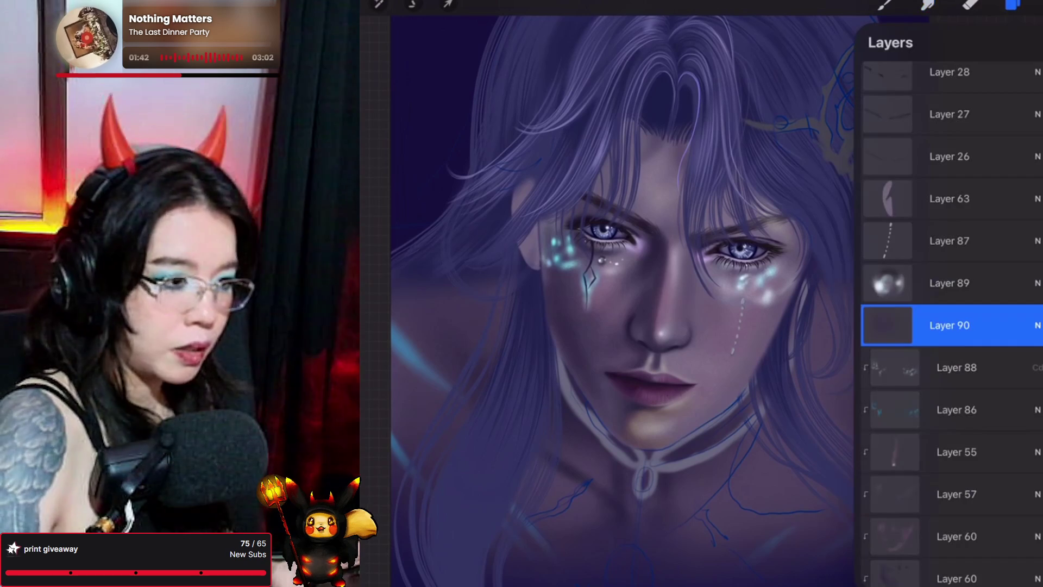
Add a new layer above Layer 81
scroll(951, 299, down, 10)
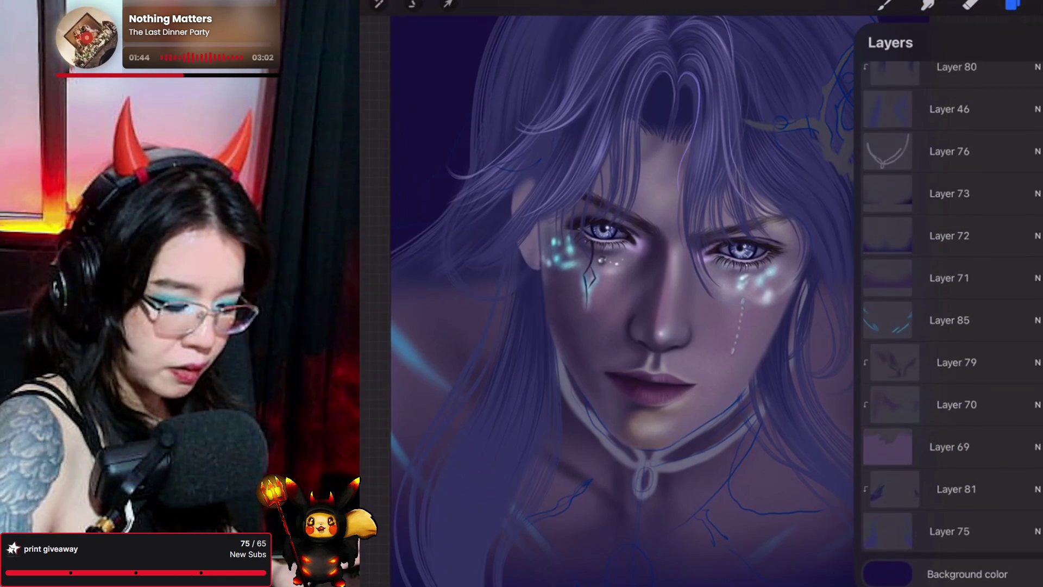
click(1032, 43)
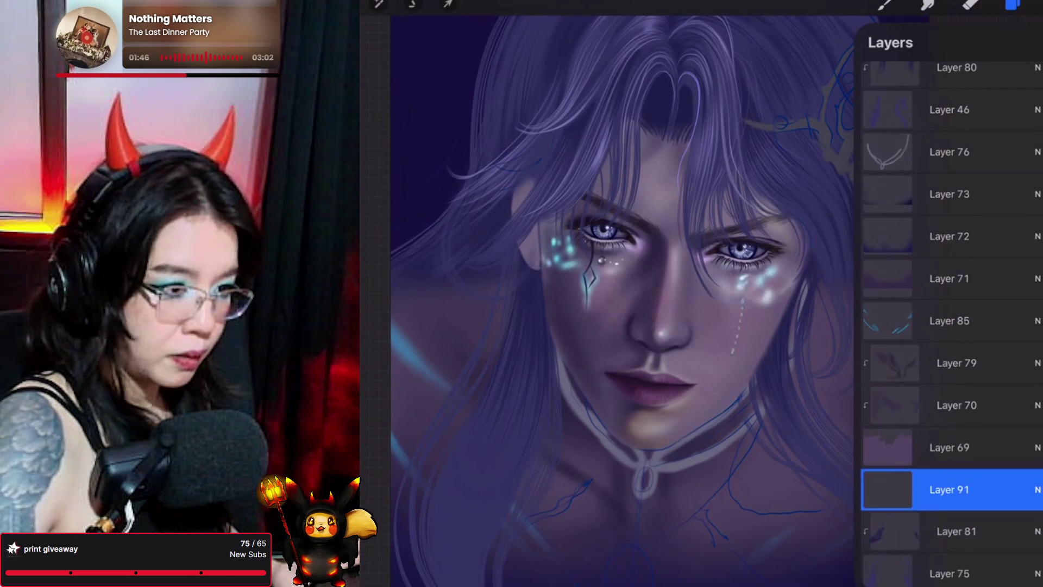
click(949, 489)
click(784, 489)
click(1013, 4)
Sample the left cheek's colour, shift it to a new hue, and paint a dark stroke
click(885, 5)
click(884, 4)
click(530, 264)
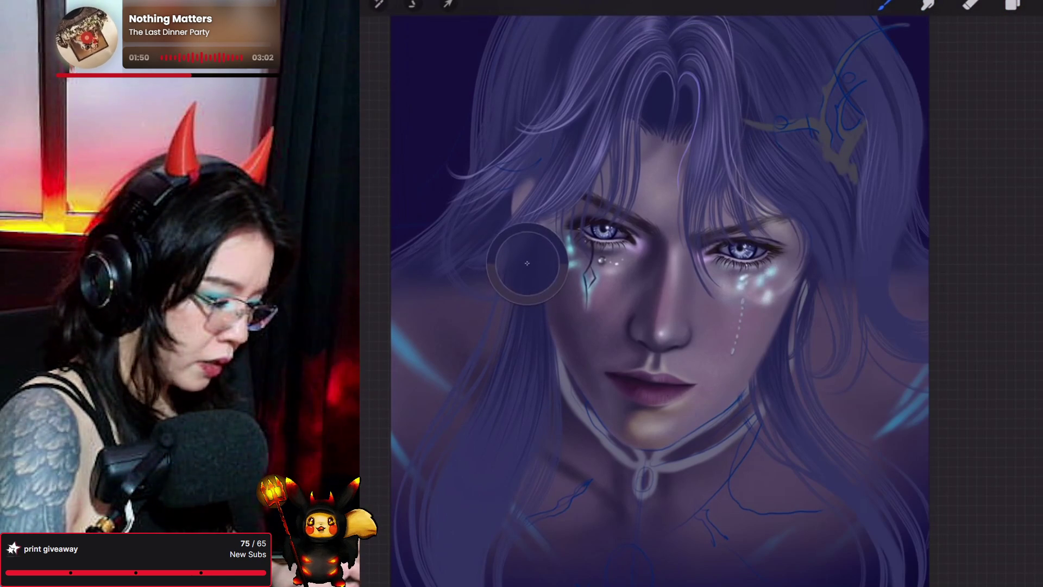
click(1033, 4)
drag(976, 203, 1001, 208)
click(1032, 5)
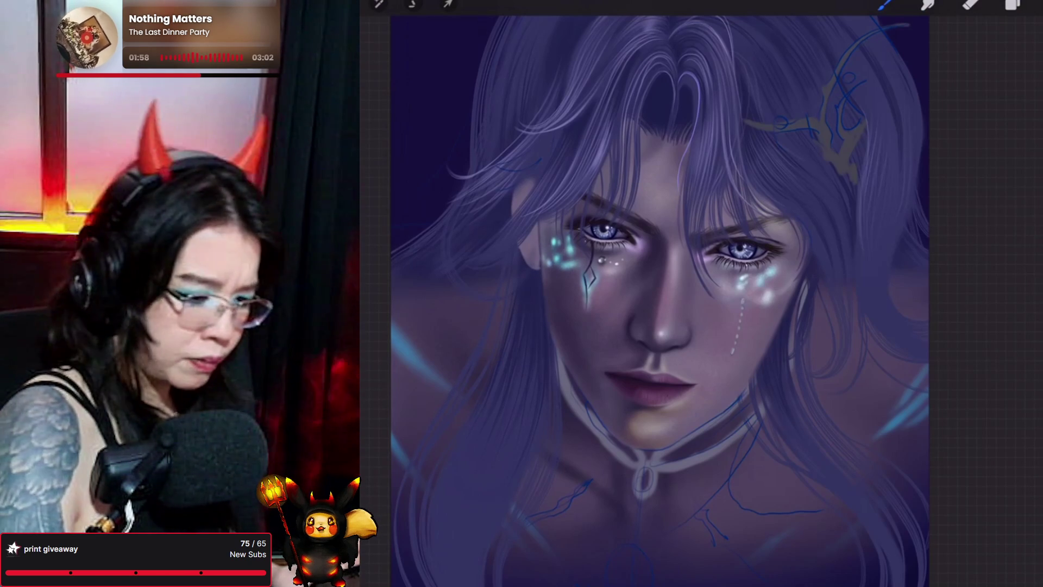
Drag Layer 91 up the stack near Layer 72 and return to the brush
click(1013, 5)
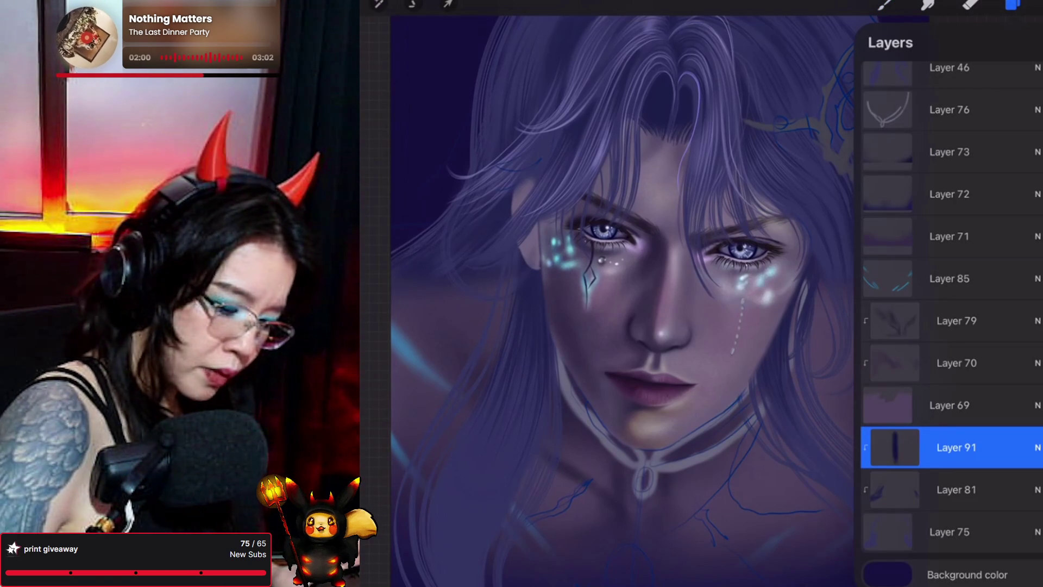
mouse_move(957, 447)
mouse_down()
mouse_move(955, 328)
mouse_move(978, 223)
mouse_move(960, 79)
mouse_move(963, 168)
mouse_up()
click(885, 5)
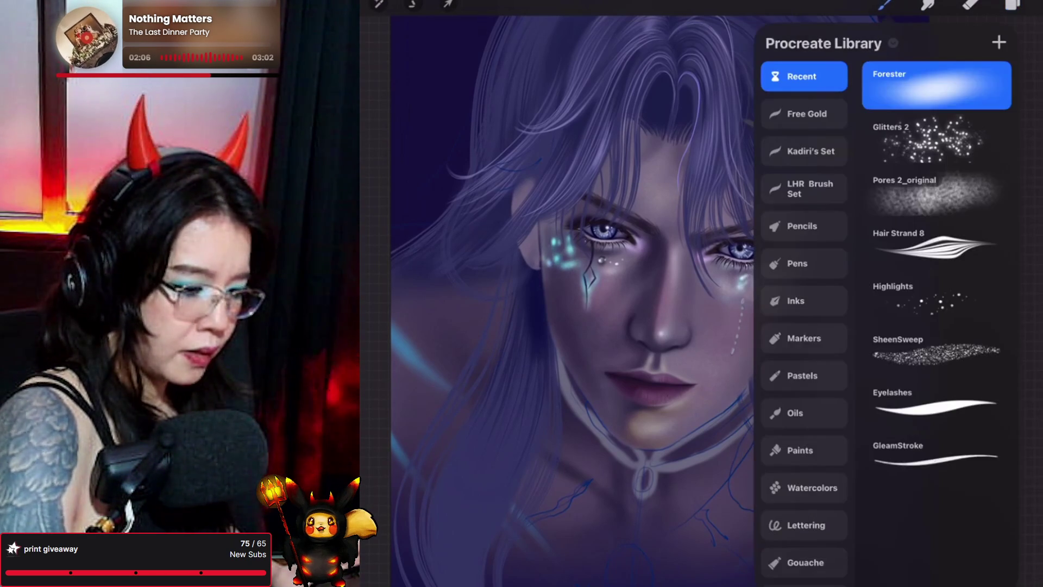
Switch from erasing to painting with the Forester brush
click(885, 4)
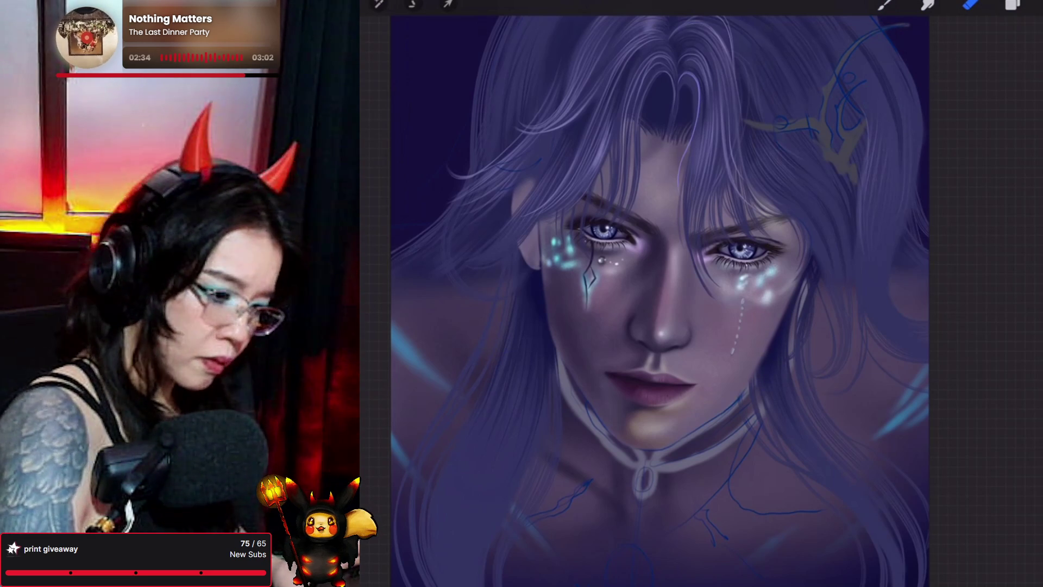
click(885, 5)
click(885, 4)
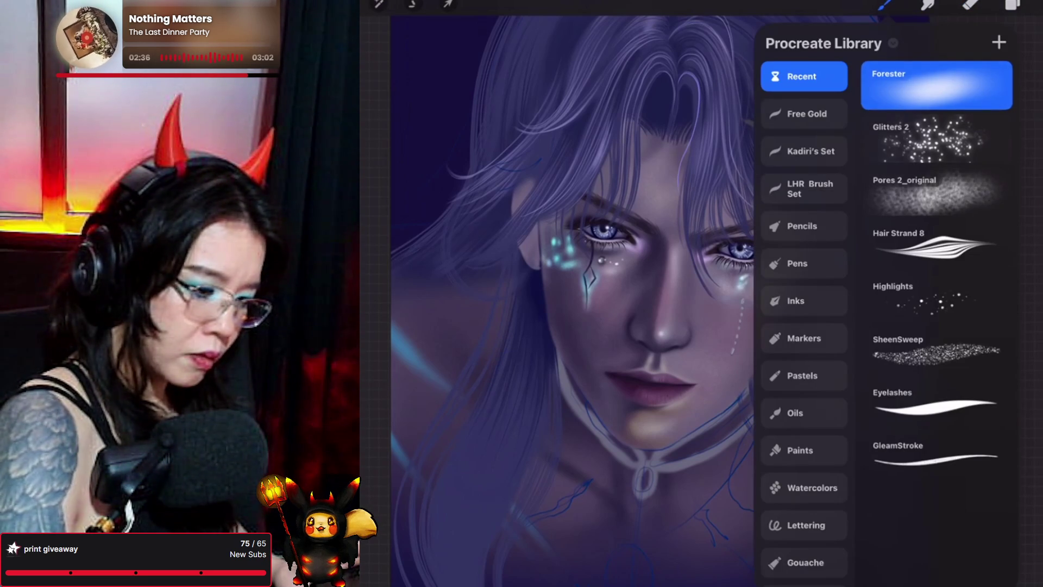
click(937, 85)
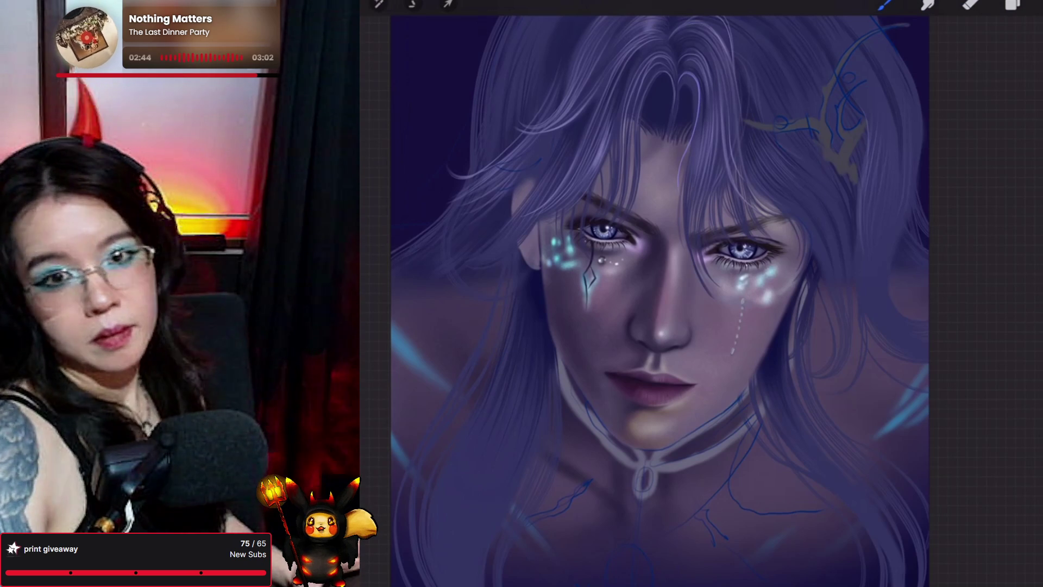
Paint with Hair Strand 8, undo the last stroke, and make Layer 3 active
click(886, 4)
click(955, 232)
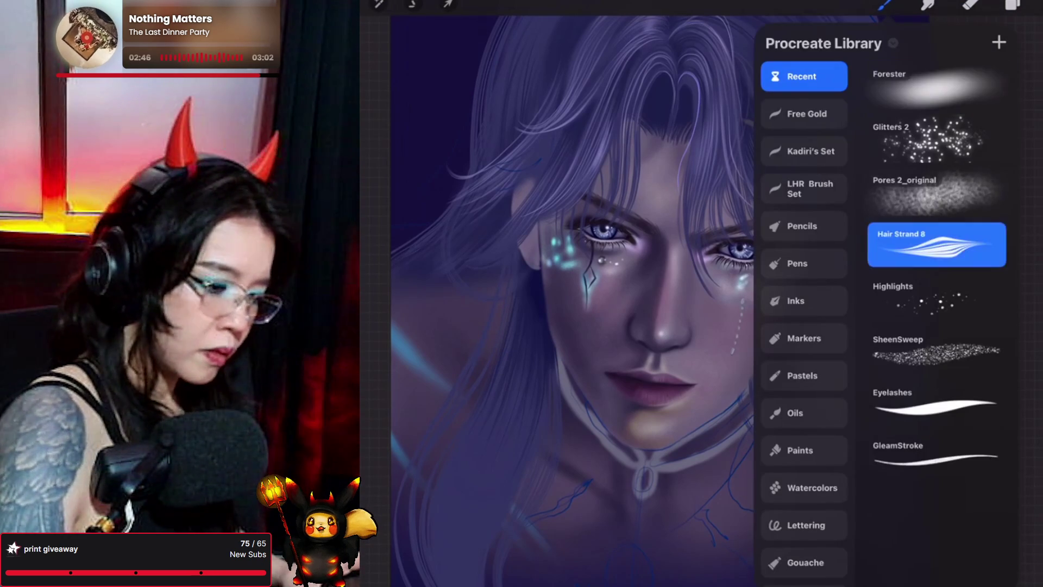
click(886, 4)
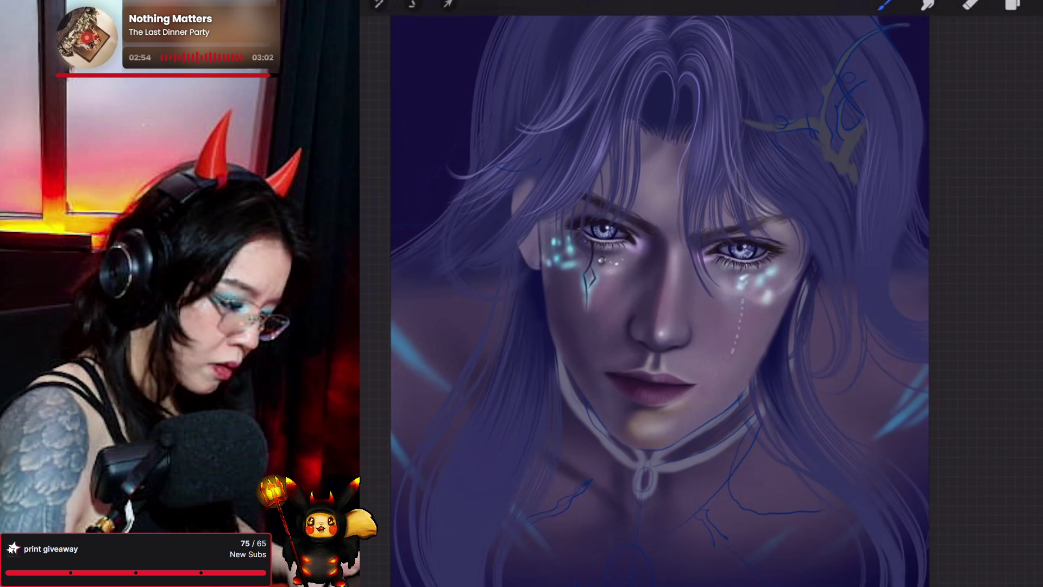
key(ctrl+z)
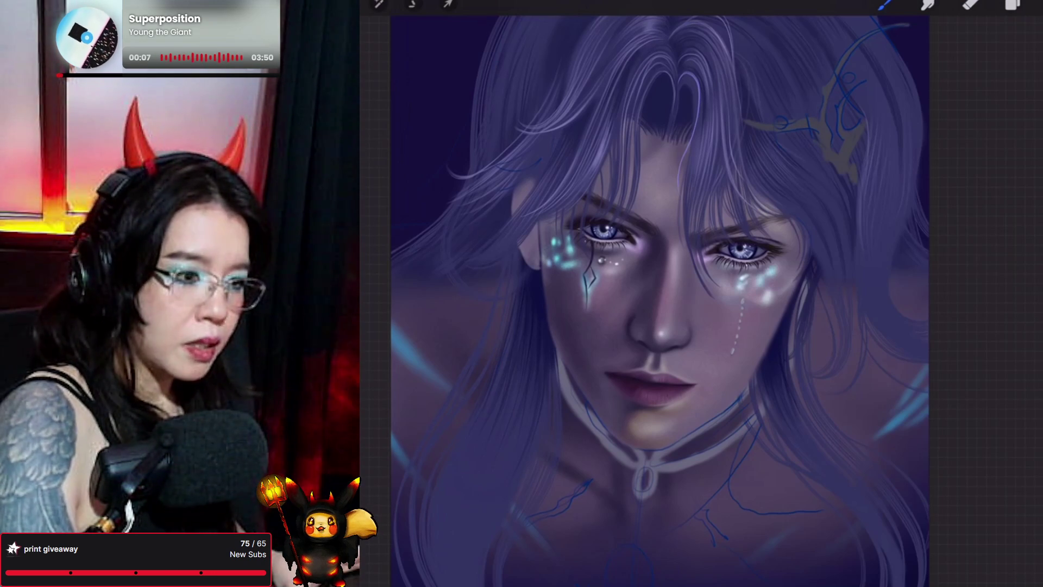
click(1013, 4)
click(946, 282)
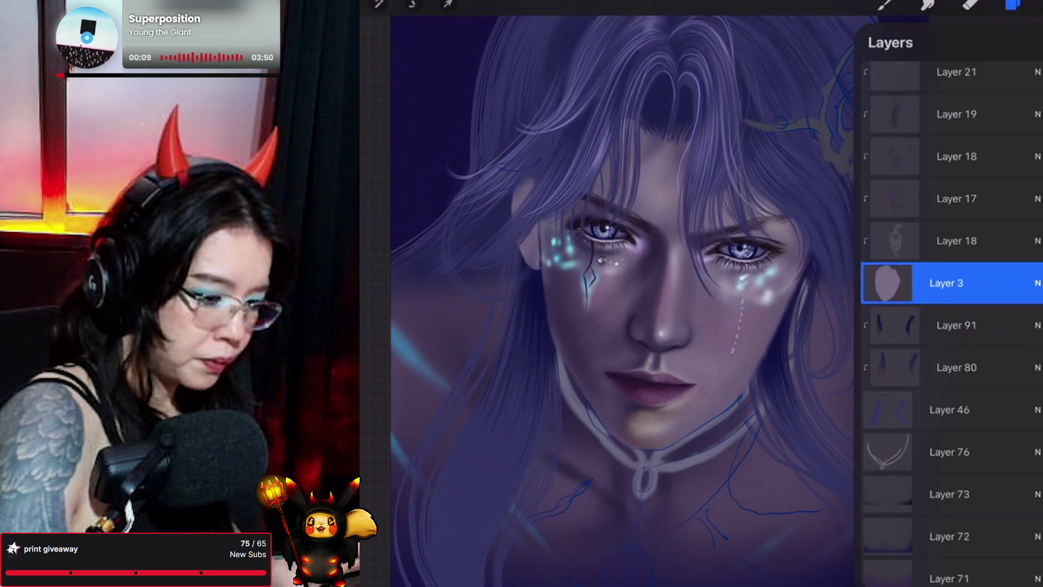
Choose the Forester brush and select the Layer Mask on Layer 1
click(885, 4)
click(936, 139)
click(884, 5)
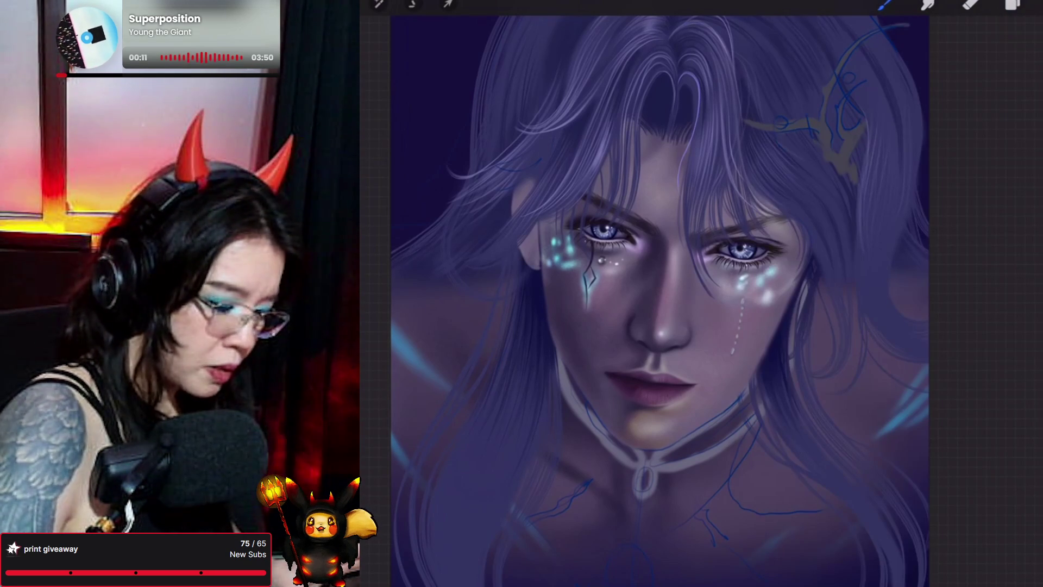
scroll(646, 299, up, 2)
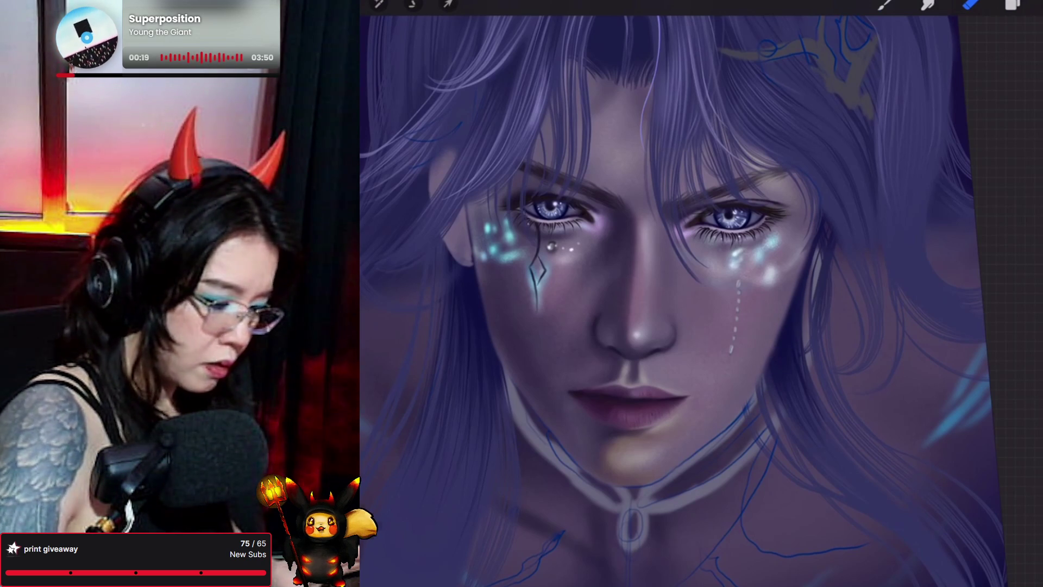
scroll(652, 299, down, 3)
click(1013, 5)
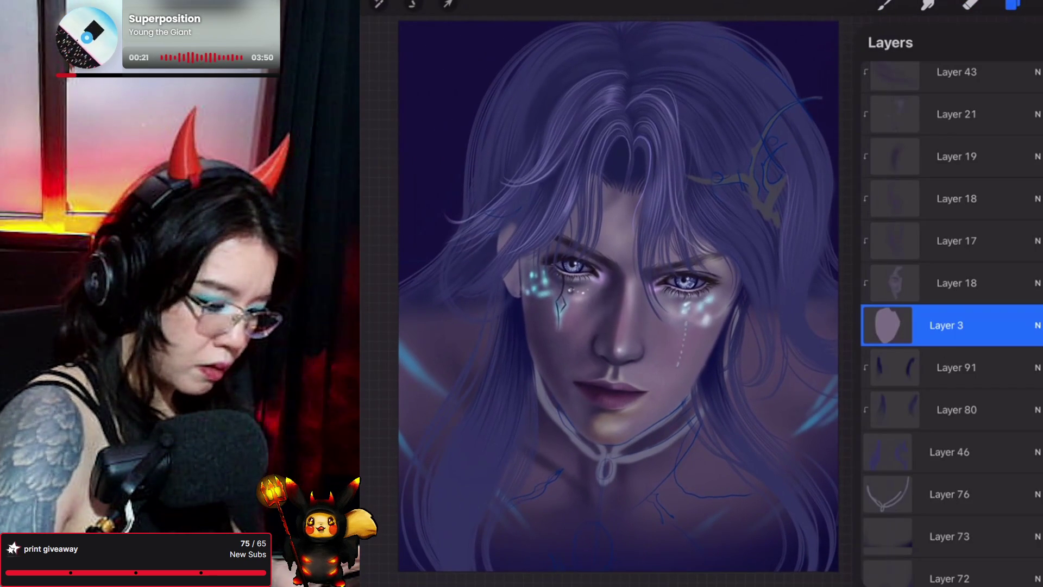
scroll(951, 326, down, 10)
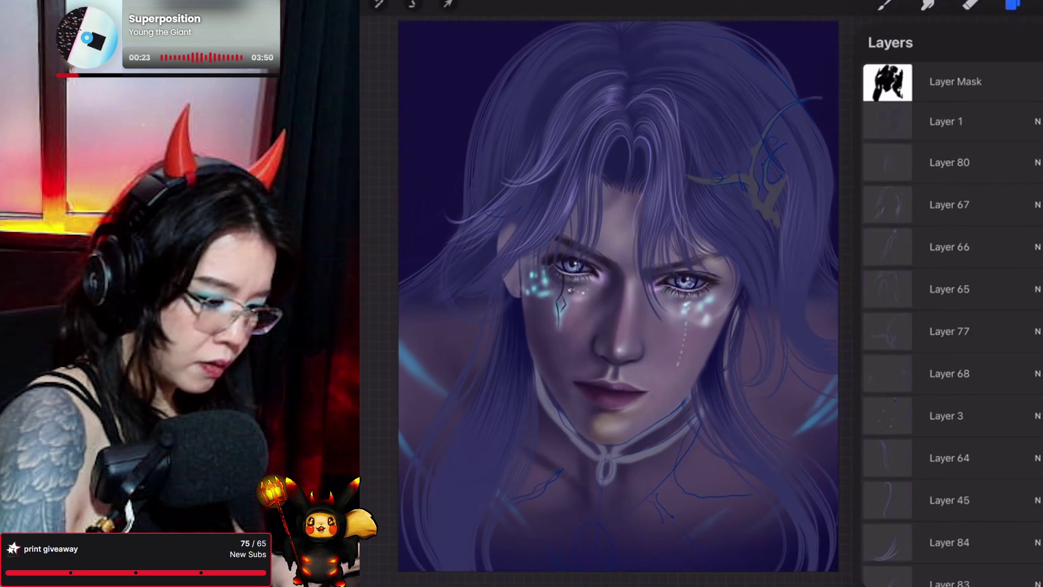
click(957, 81)
Keep Forester, paint on Layer 1's mask, and bring the Layers panel back up
click(885, 5)
click(885, 5)
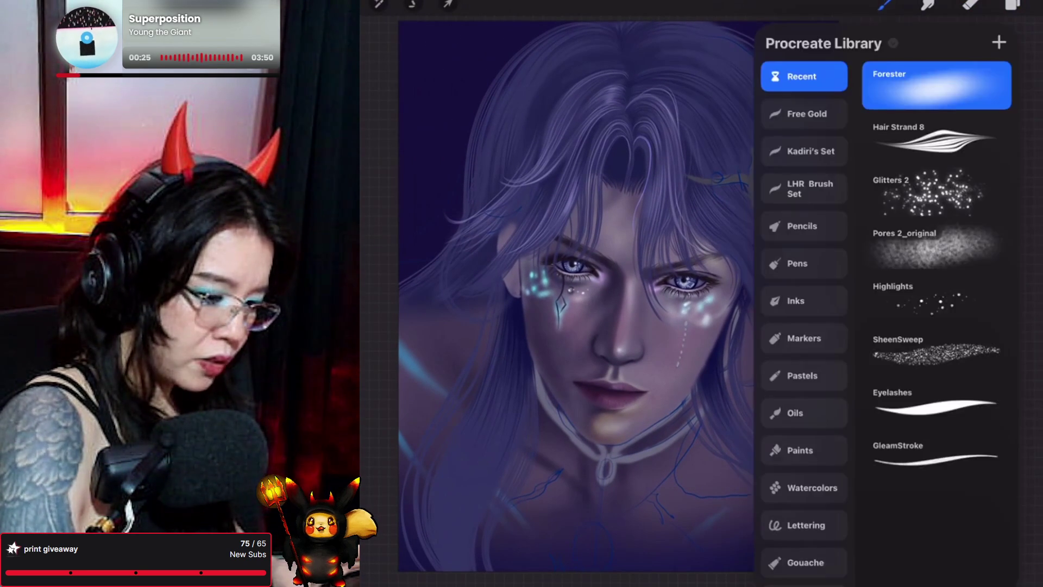
click(886, 4)
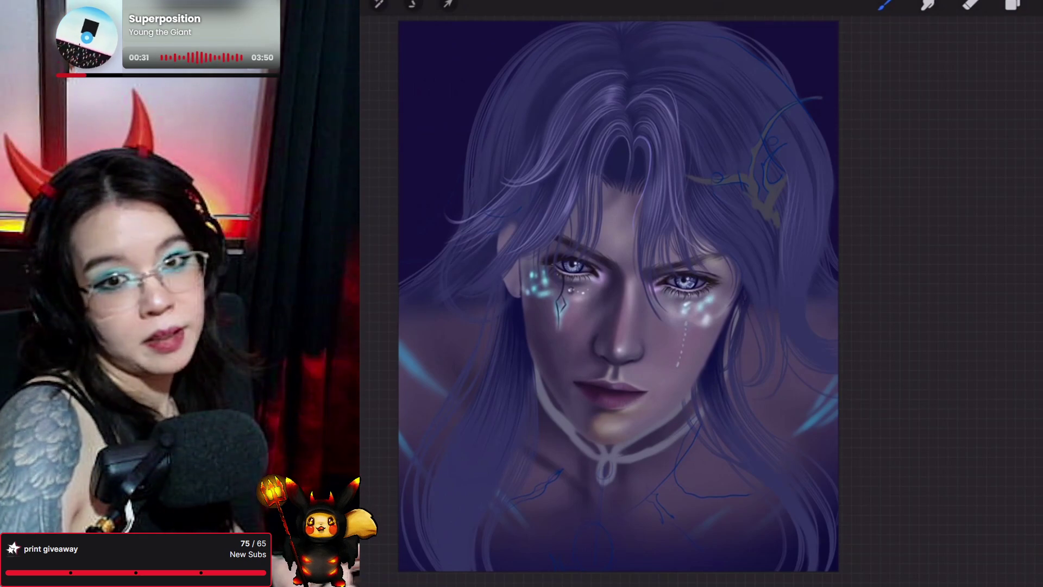
scroll(636, 190, up, 3)
click(1013, 4)
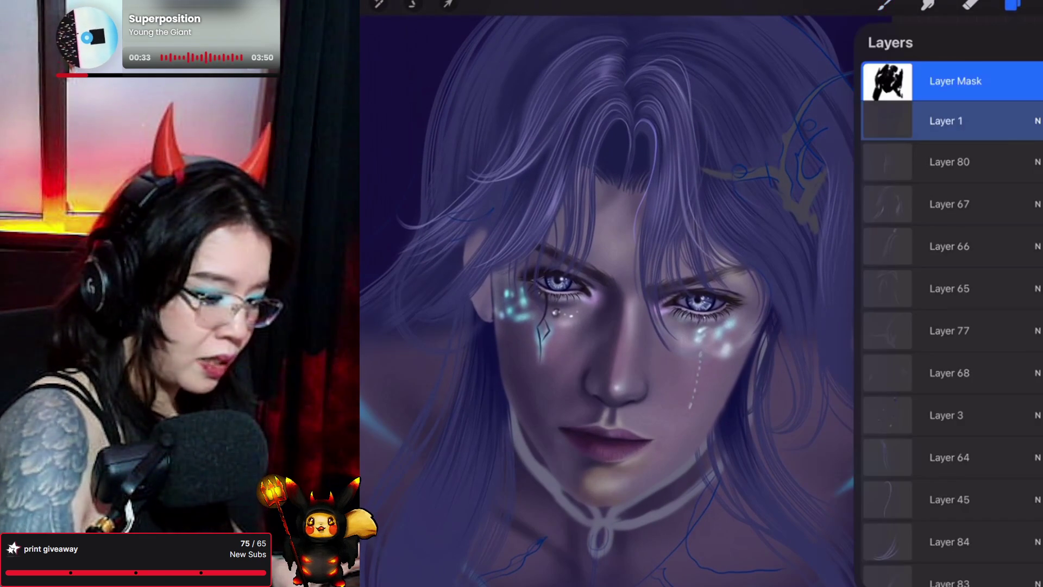
scroll(951, 299, down, 5)
scroll(951, 326, up, 2)
click(950, 220)
click(1035, 42)
click(884, 4)
click(884, 5)
scroll(636, 272, up, 2)
scroll(641, 298, up, 1)
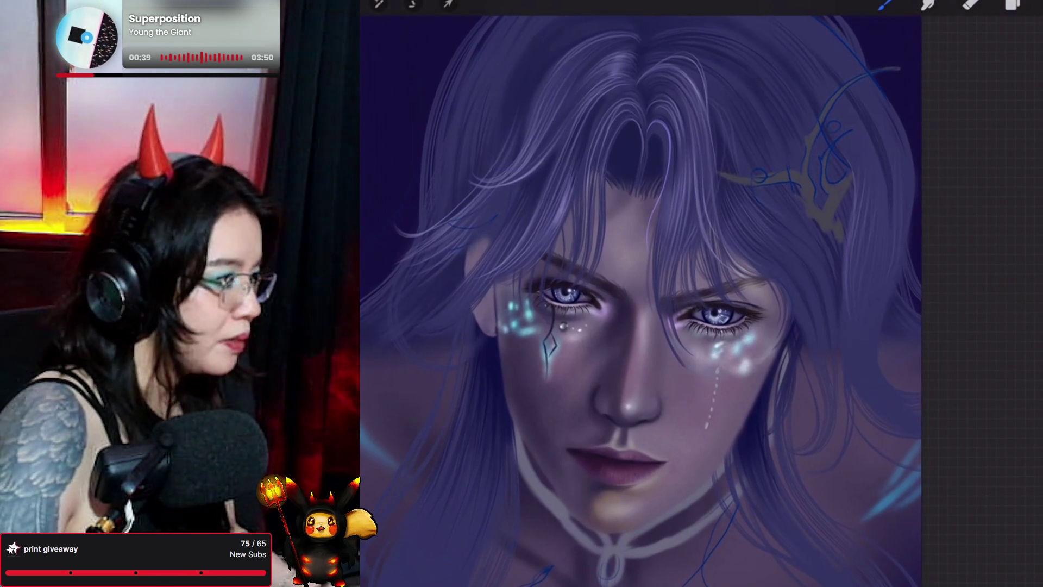
mouse_move(630, 109)
mouse_down()
mouse_move(616, 134)
mouse_move(644, 120)
mouse_move(631, 109)
mouse_move(634, 127)
mouse_move(647, 130)
mouse_move(636, 116)
mouse_move(646, 125)
mouse_up()
key(ctrl+z)
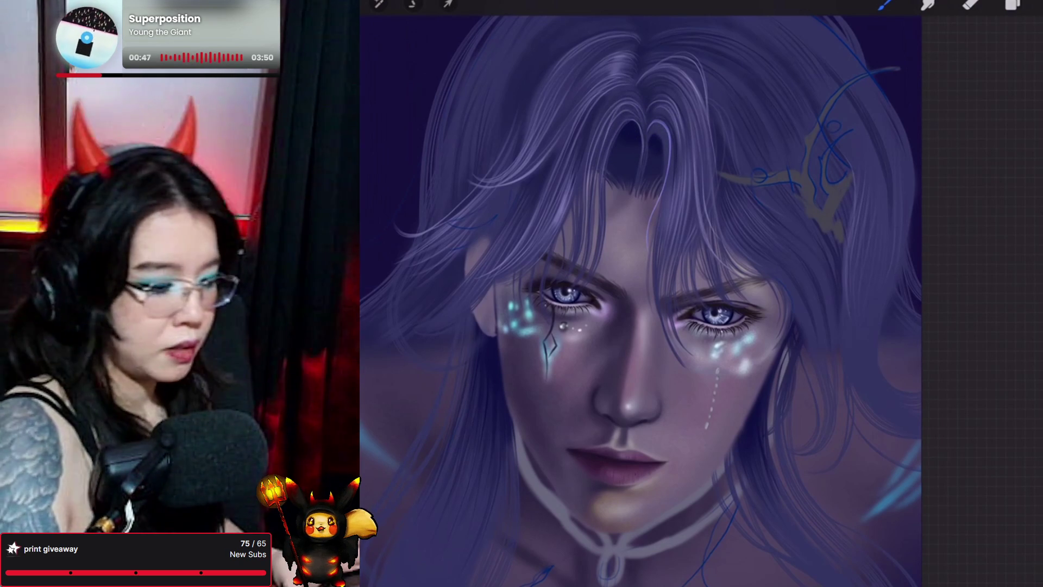
click(885, 4)
click(937, 138)
click(886, 5)
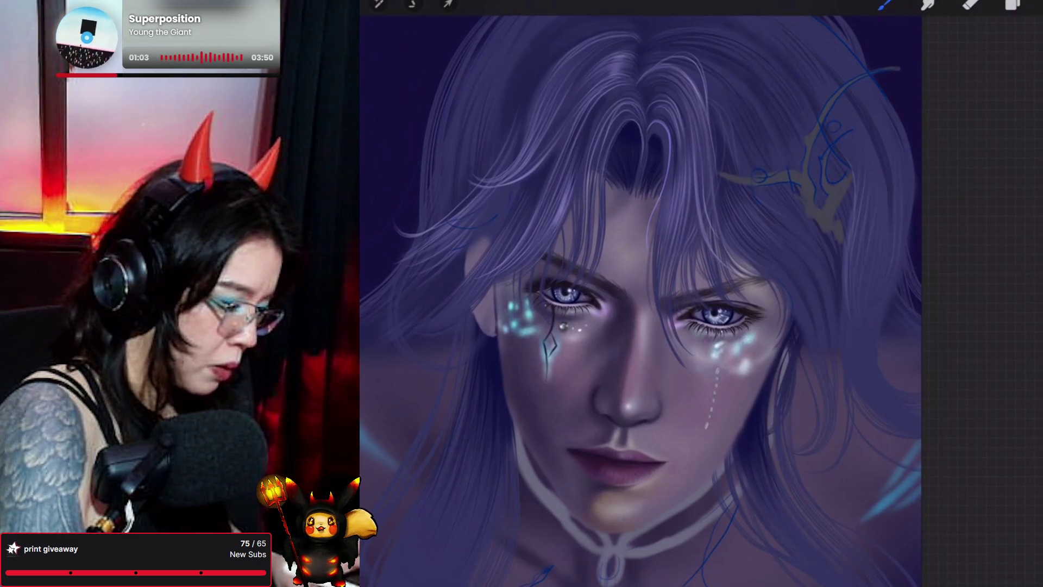
click(885, 4)
click(927, 125)
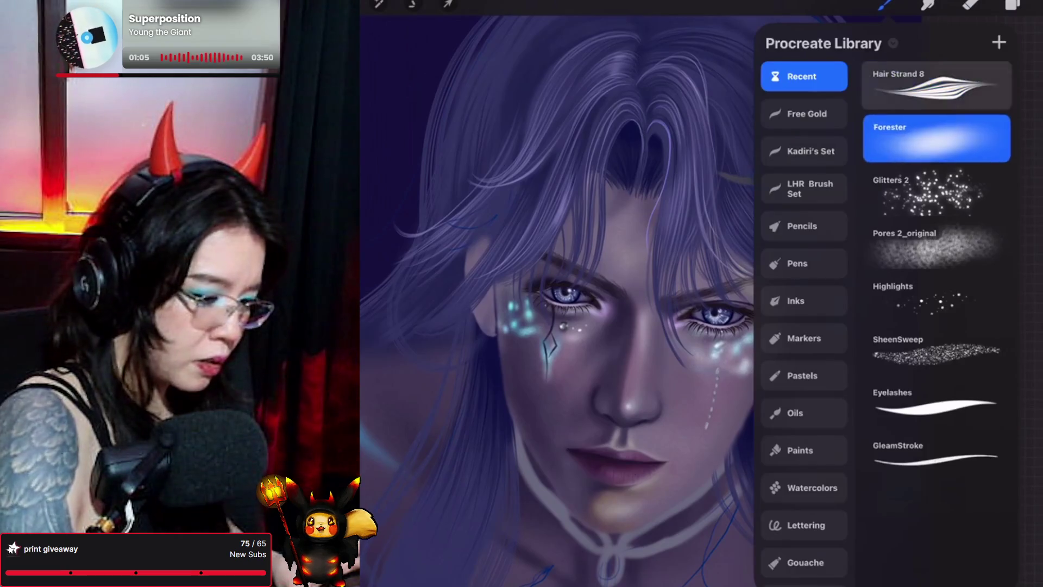
click(886, 4)
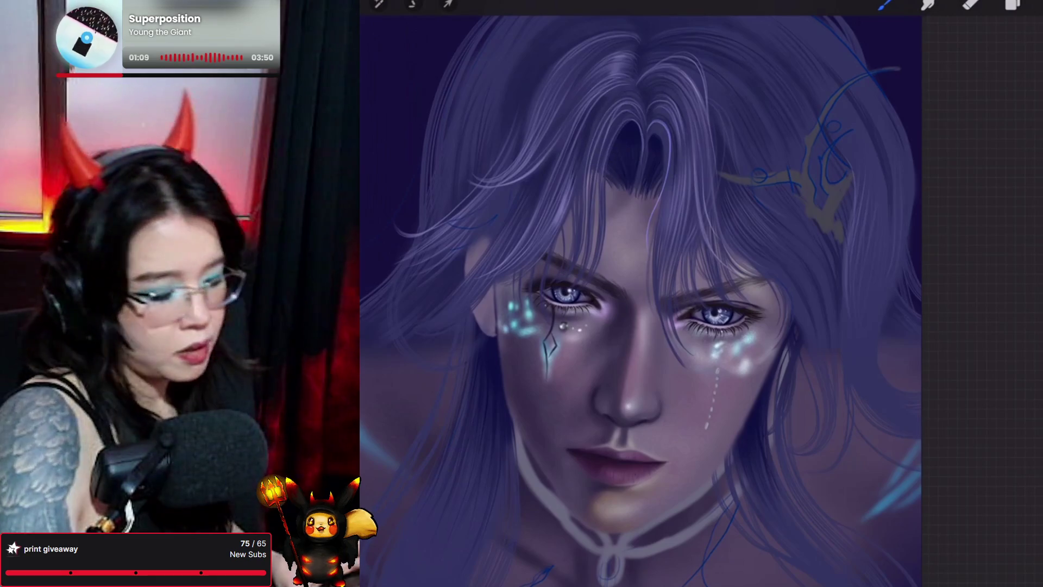
click(1013, 5)
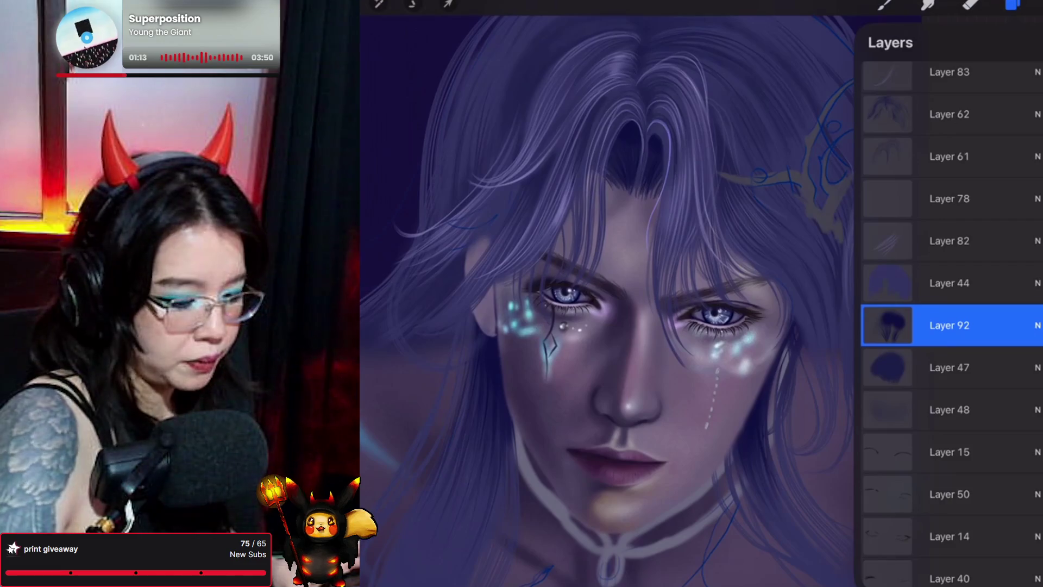
click(949, 283)
click(885, 5)
click(886, 5)
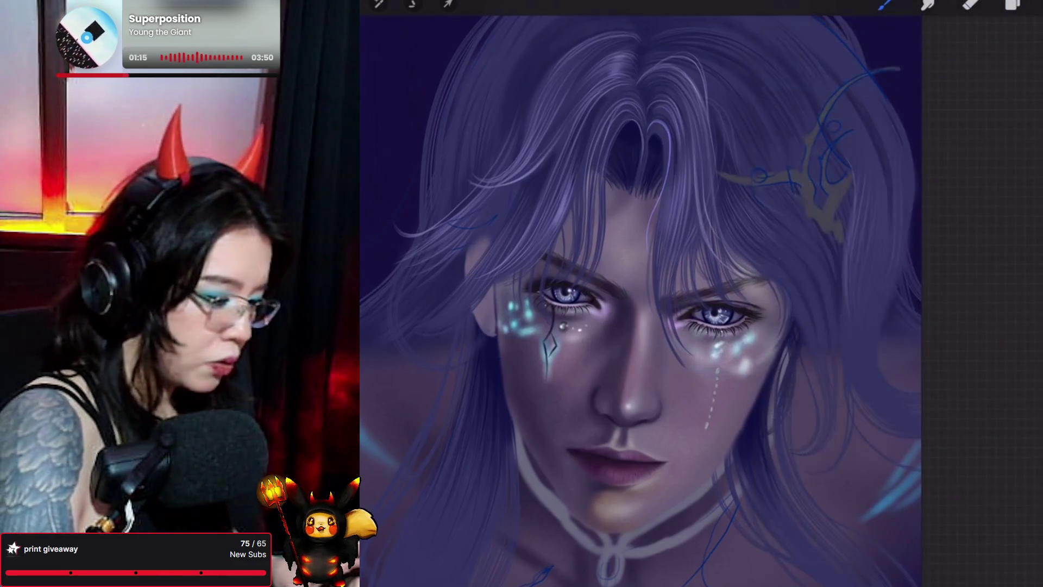
mouse_move(630, 136)
mouse_down()
mouse_move(652, 76)
mouse_move(659, 107)
mouse_up()
key(ctrl+z)
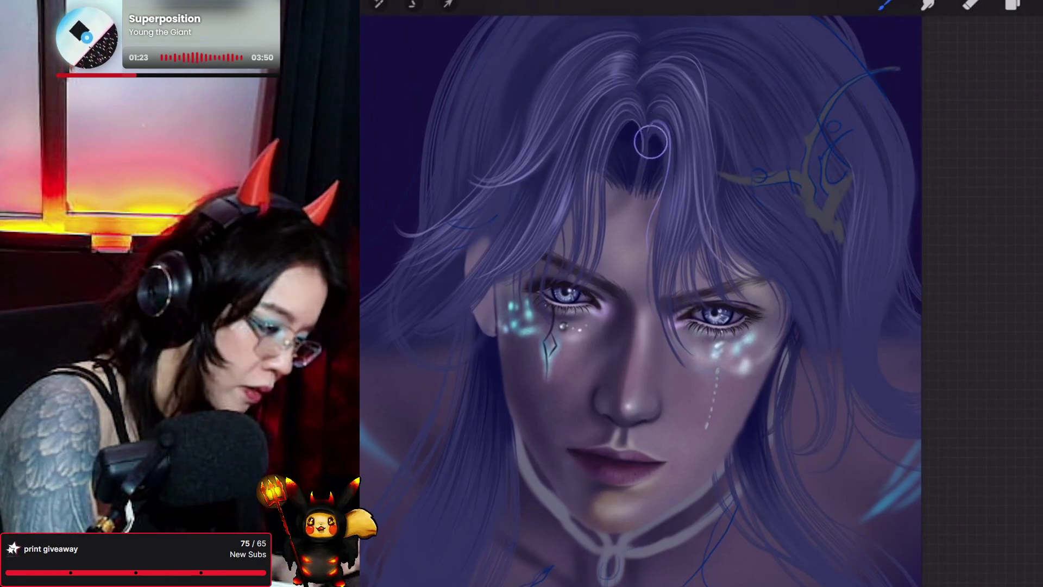
click(886, 4)
click(937, 139)
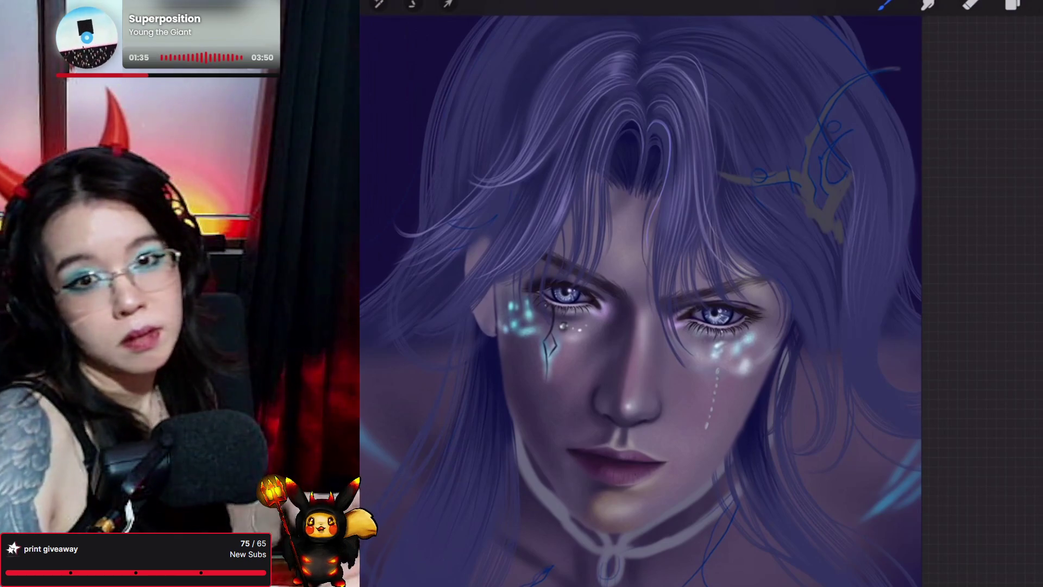
scroll(641, 299, down, 3)
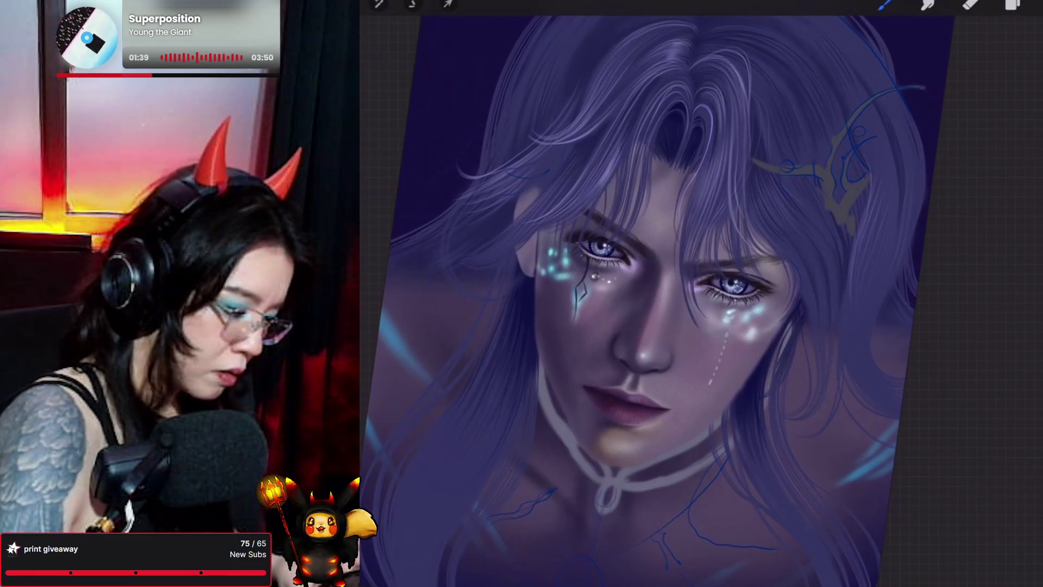
scroll(641, 298, down, 2)
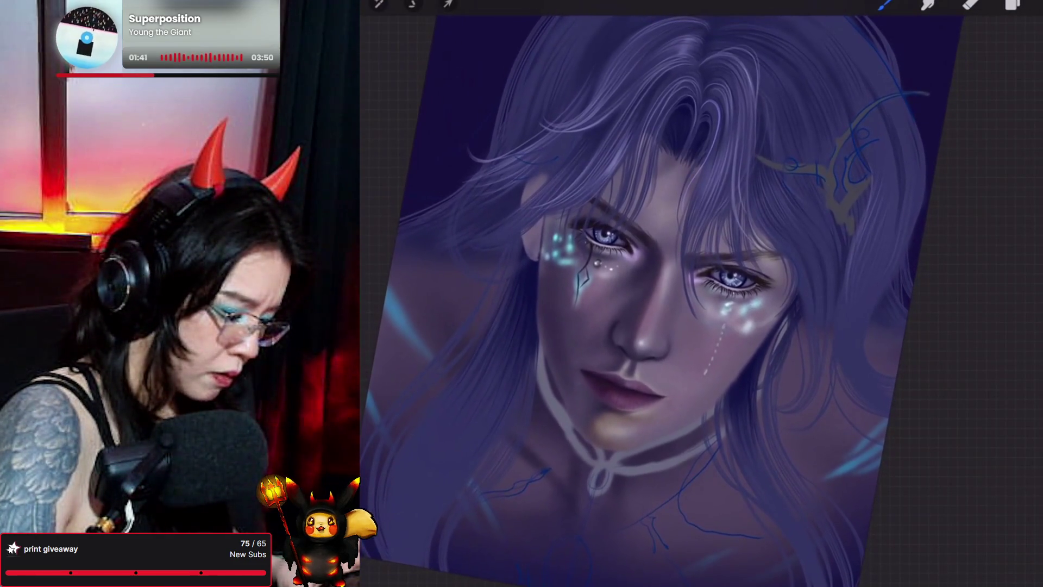
scroll(652, 299, up, 2)
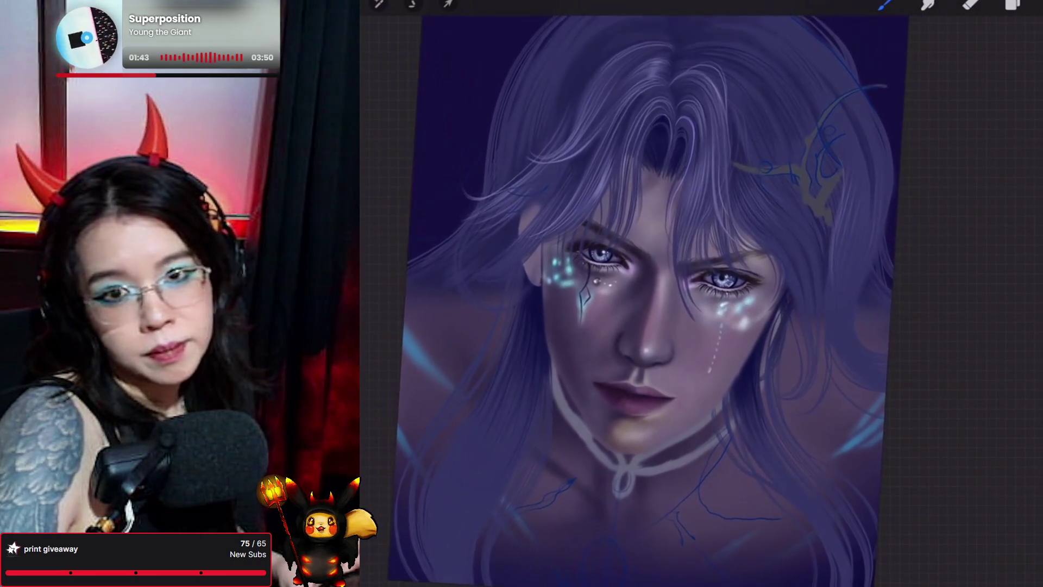
scroll(646, 298, up, 2)
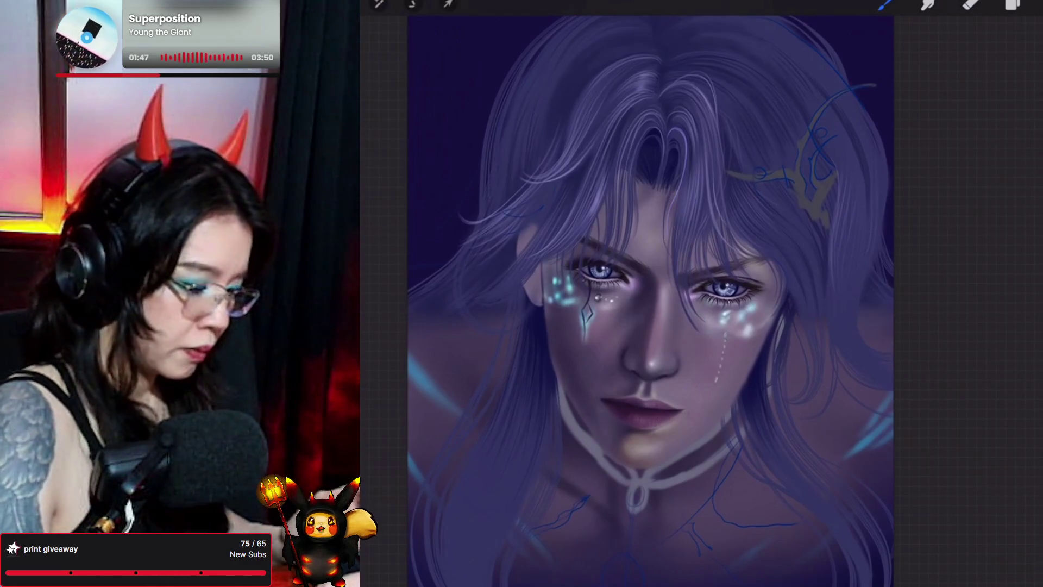
scroll(679, 294, down, 2)
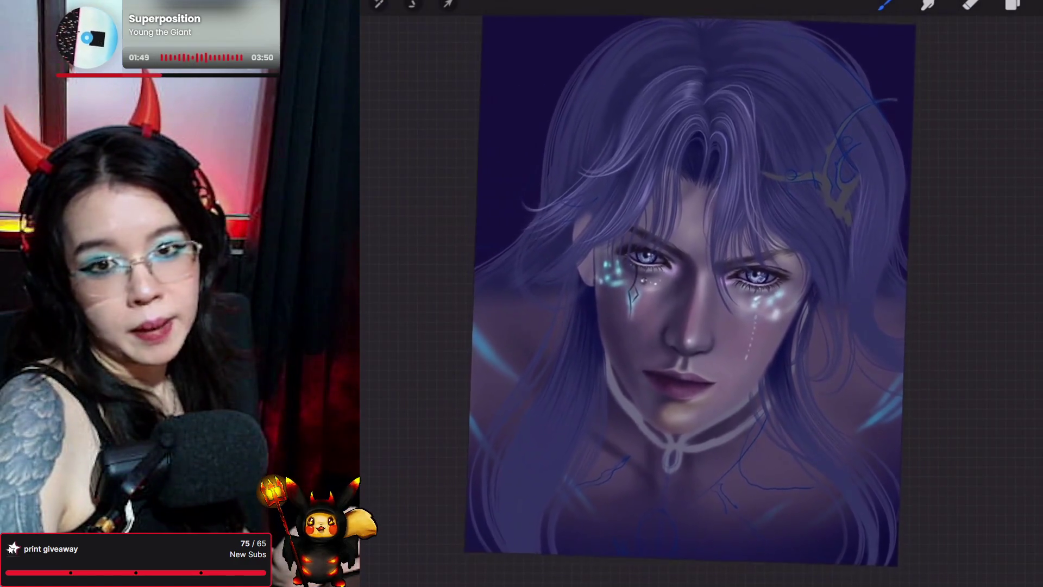
scroll(680, 294, up, 2)
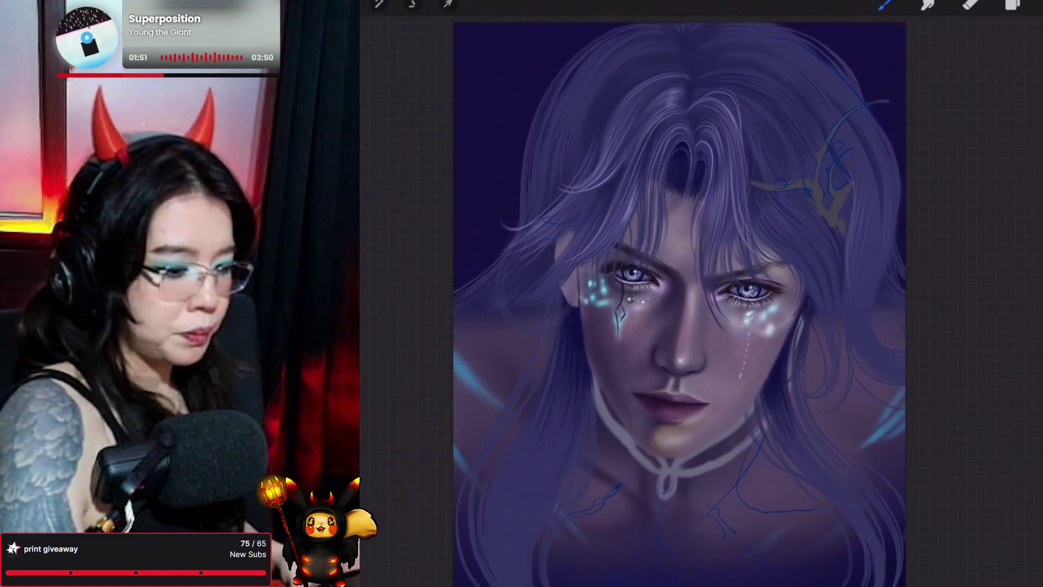
click(1014, 5)
Add a new empty Layer 93 and move it to the bottom, beneath Layer 75
scroll(950, 305, down, 15)
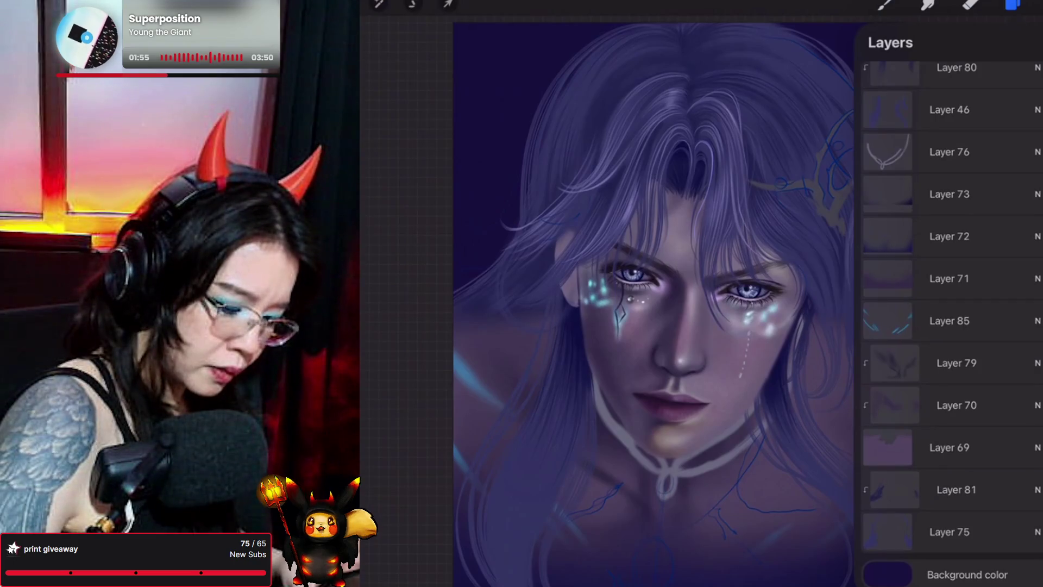
click(950, 532)
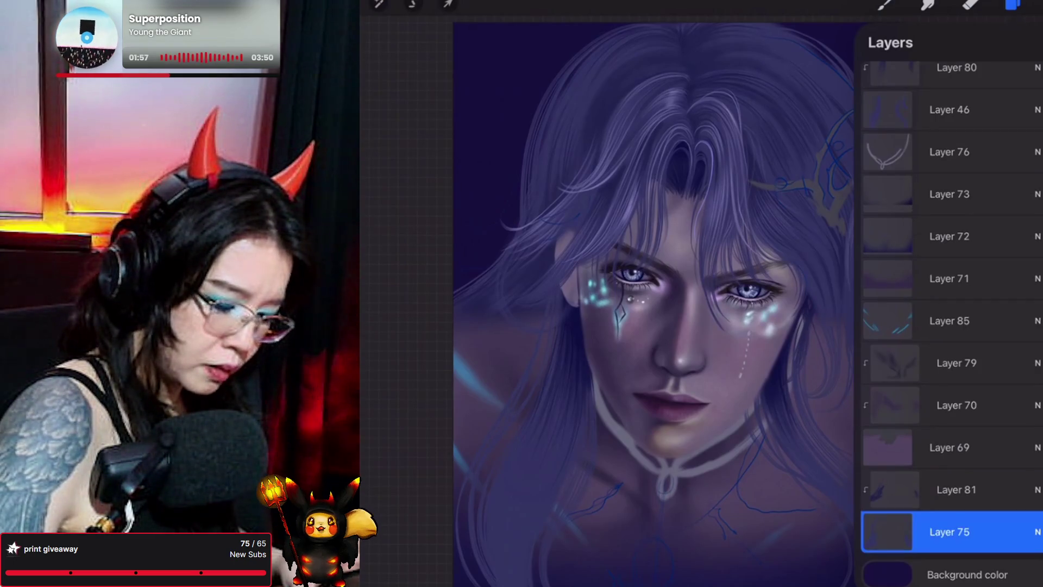
click(957, 490)
click(1033, 43)
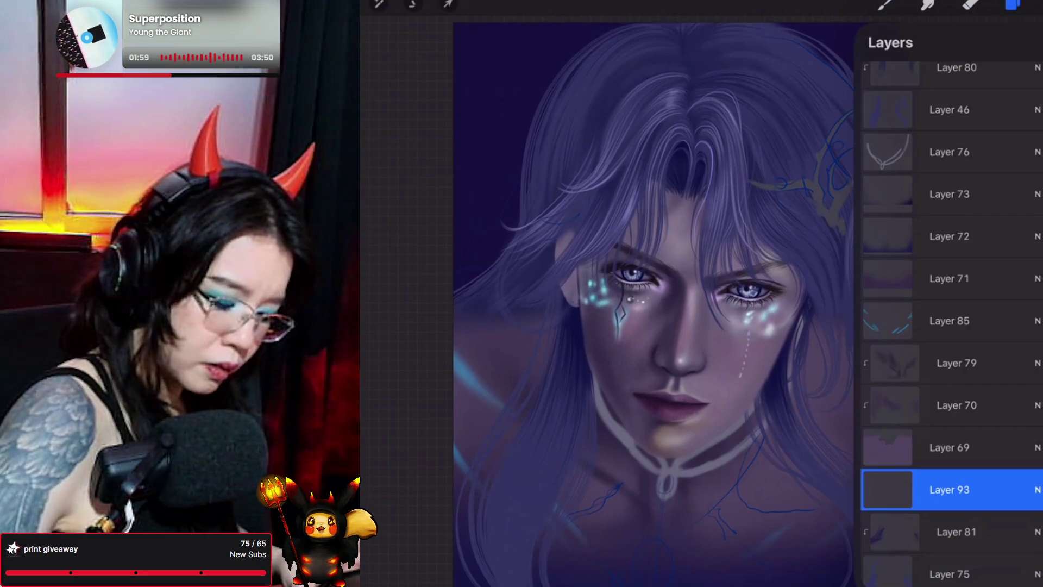
drag(950, 489, 949, 563)
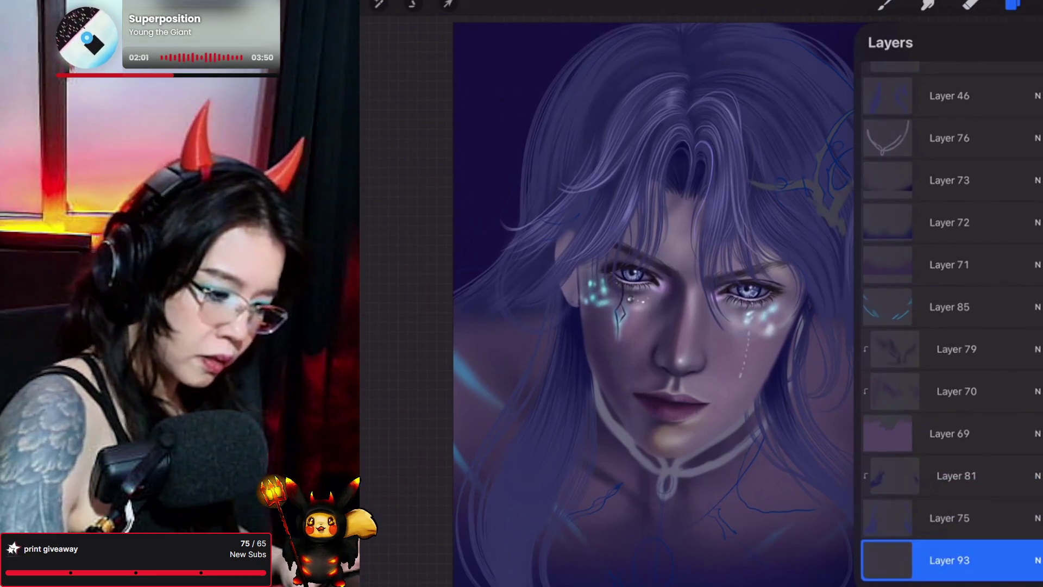
Switch to the Forester brush from the Brush Library
click(885, 4)
click(934, 139)
click(597, 327)
scroll(668, 304, down, 3)
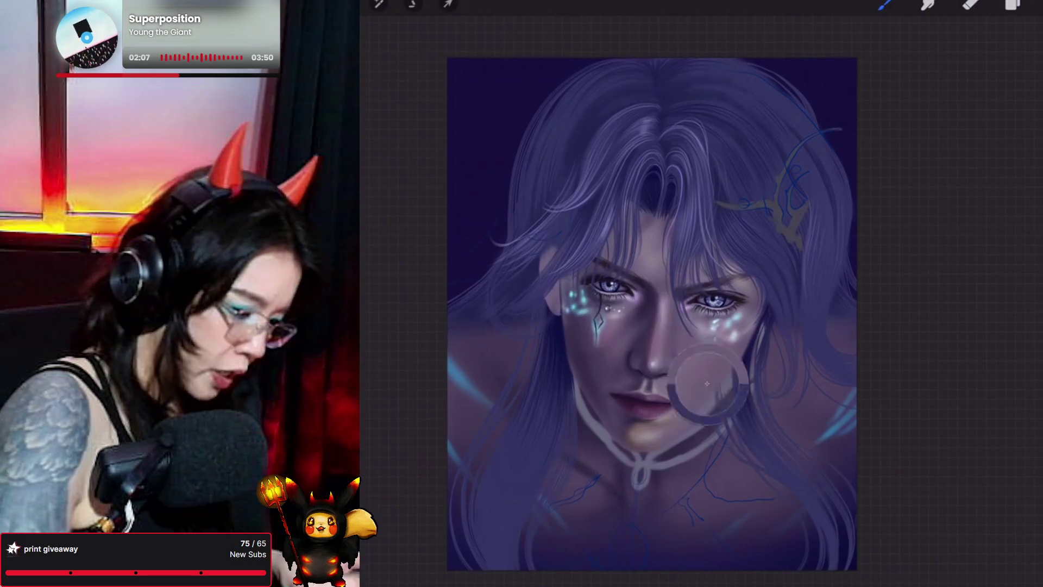
Sample a dark blue from the painting and greatly enlarge the brush size
click(484, 158)
click(1013, 5)
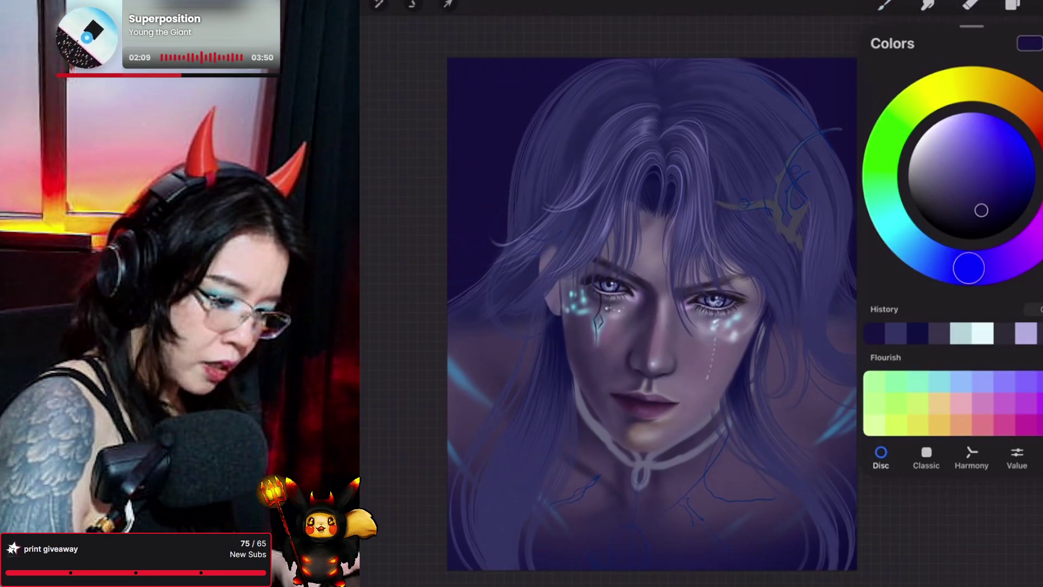
click(886, 4)
click(886, 4)
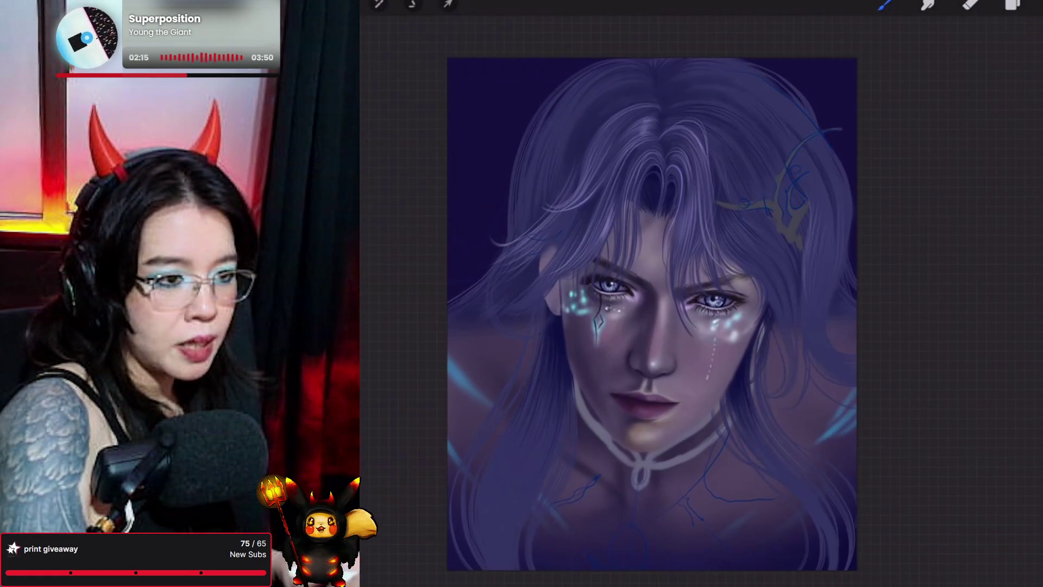
drag(354, 255, 354, 218)
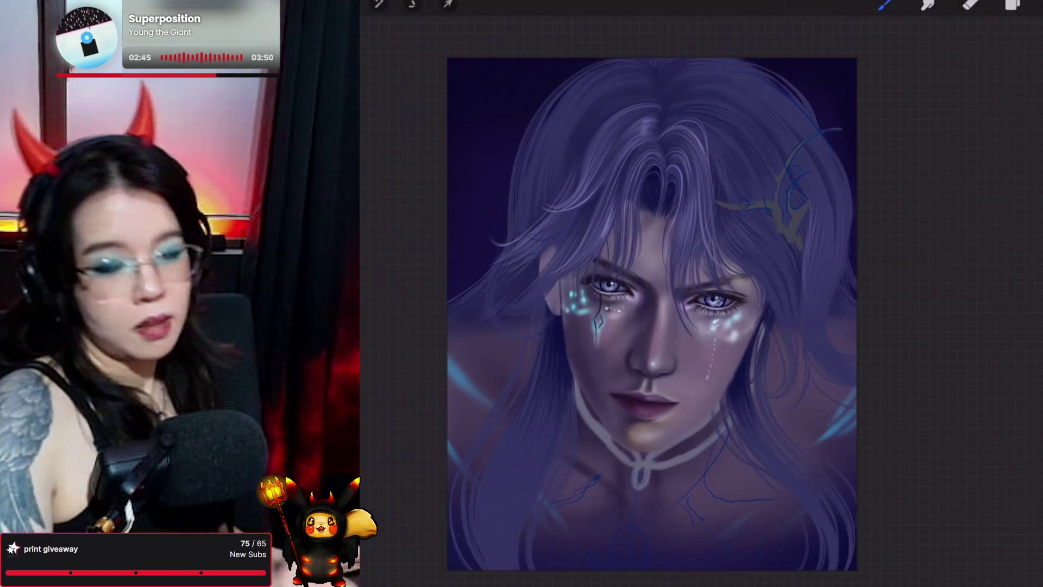
scroll(652, 315, up, 3)
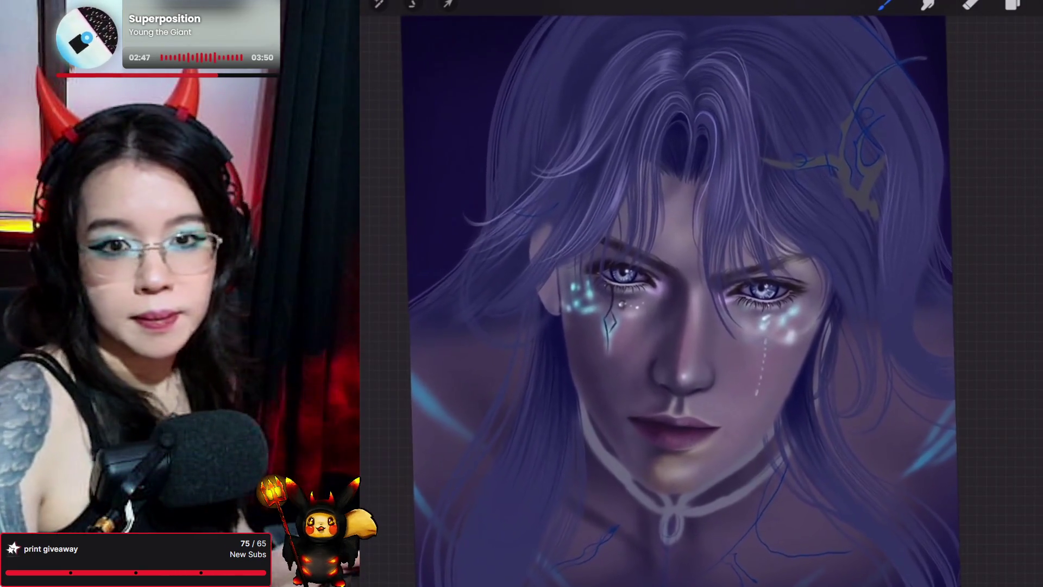
Select Layer 55 among the face layers
scroll(679, 298, down, 2)
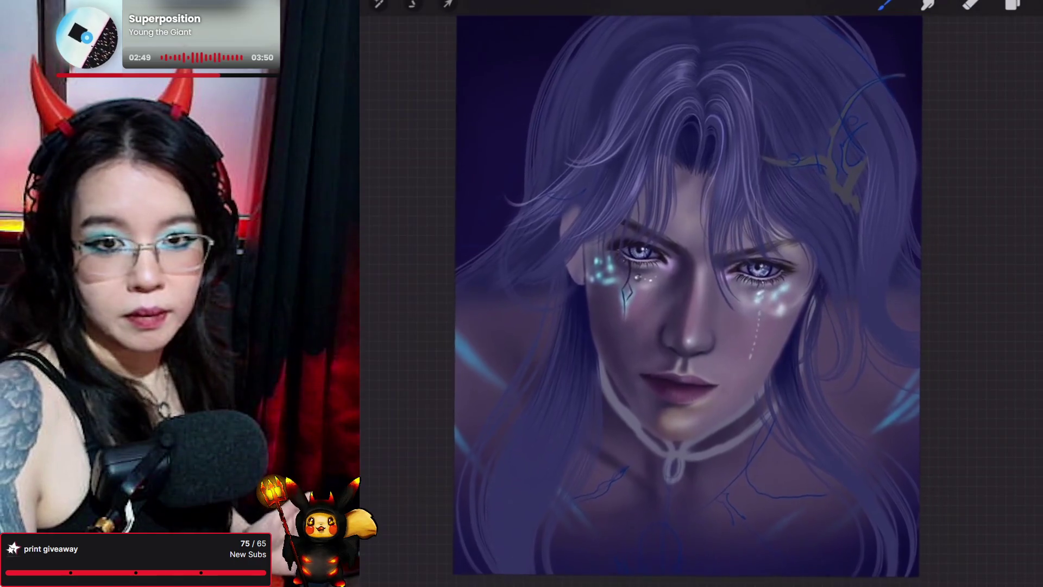
scroll(679, 299, down, 1)
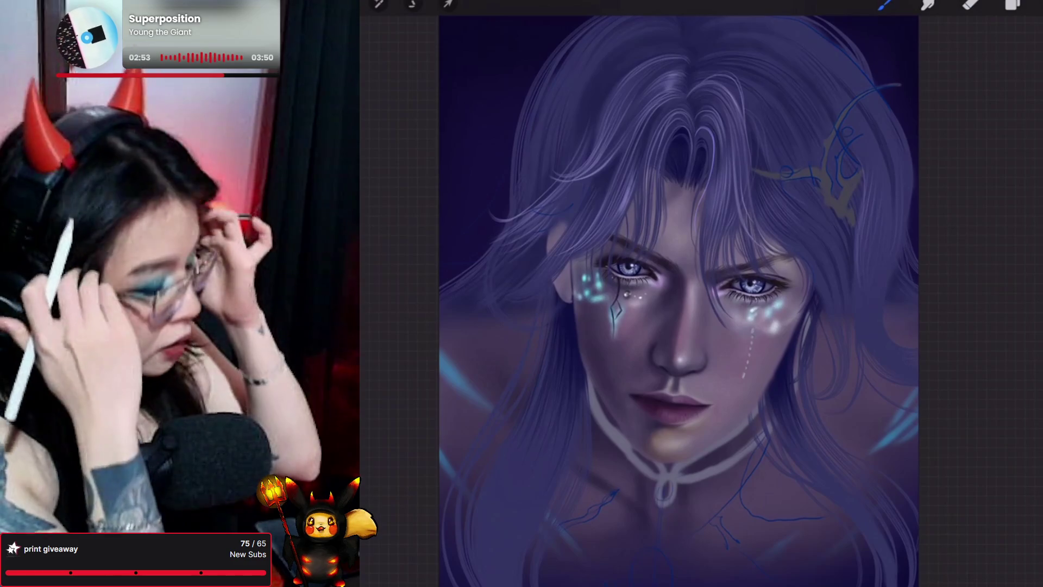
scroll(652, 299, up, 2)
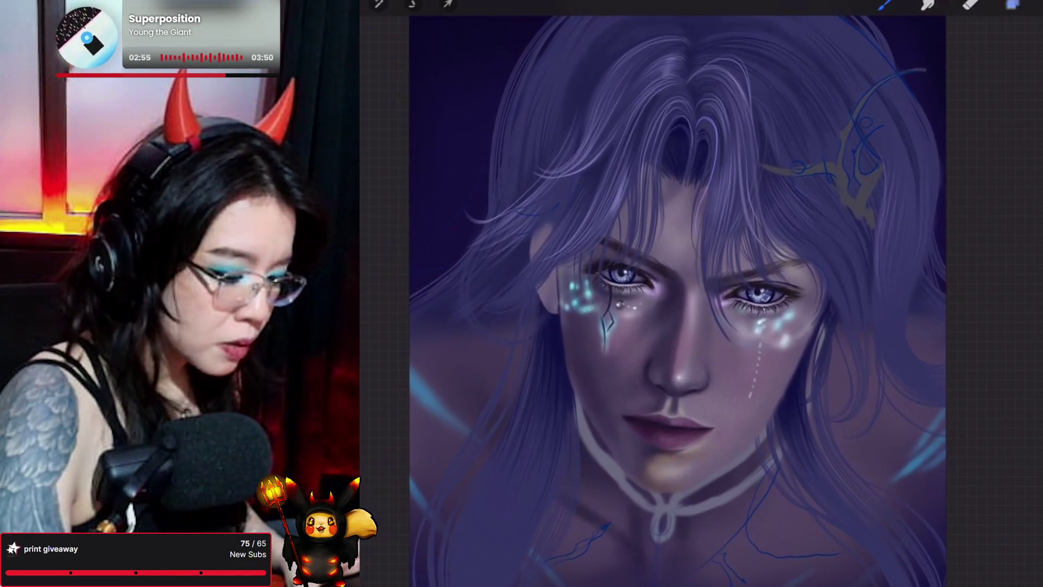
click(1013, 5)
scroll(951, 326, down, 10)
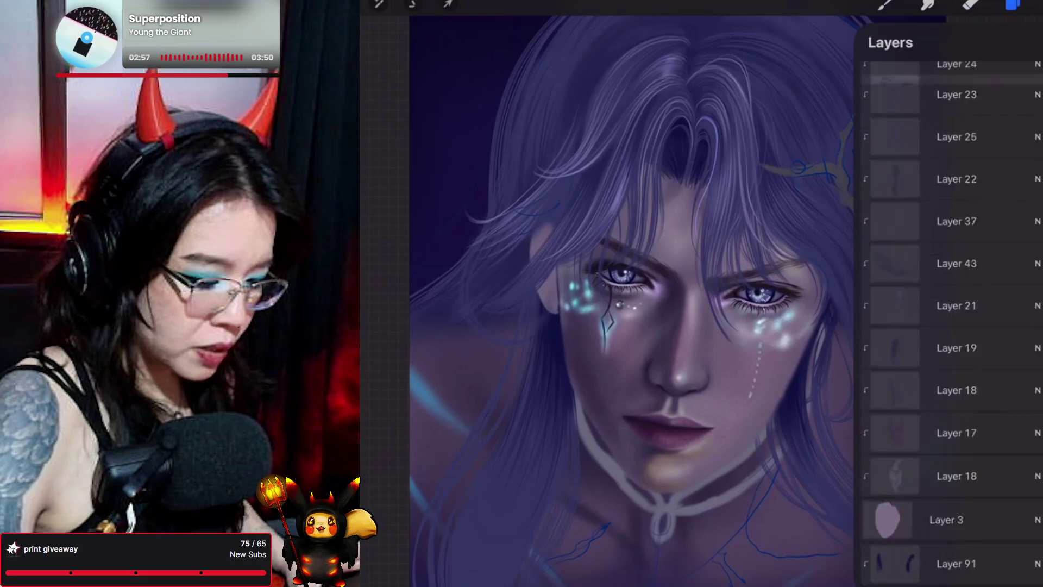
scroll(951, 326, up, 10)
scroll(951, 326, up, 5)
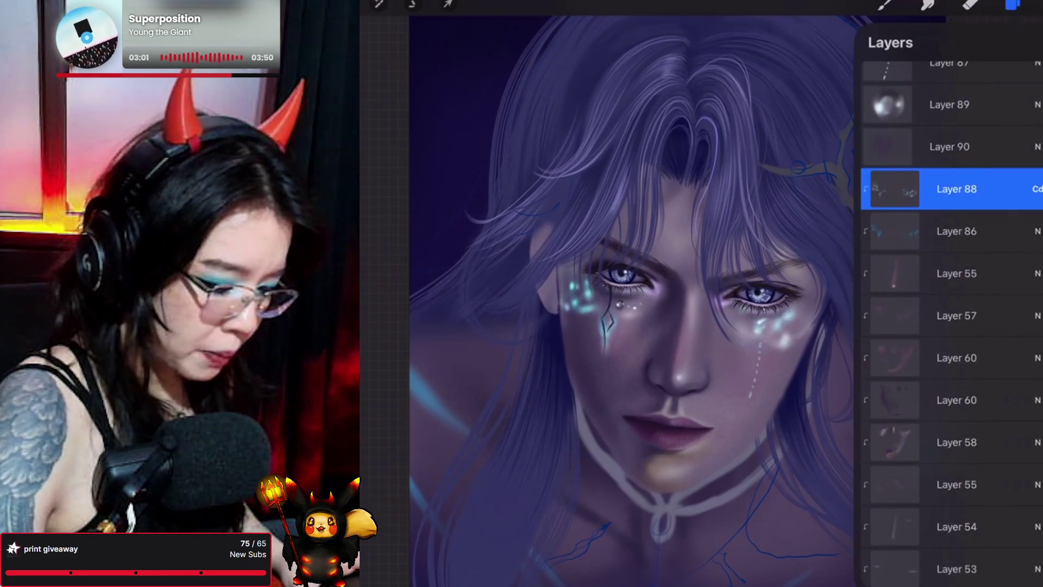
click(957, 273)
Choose the Pores 2_original brush and sample the skin tone between the eyes
click(884, 4)
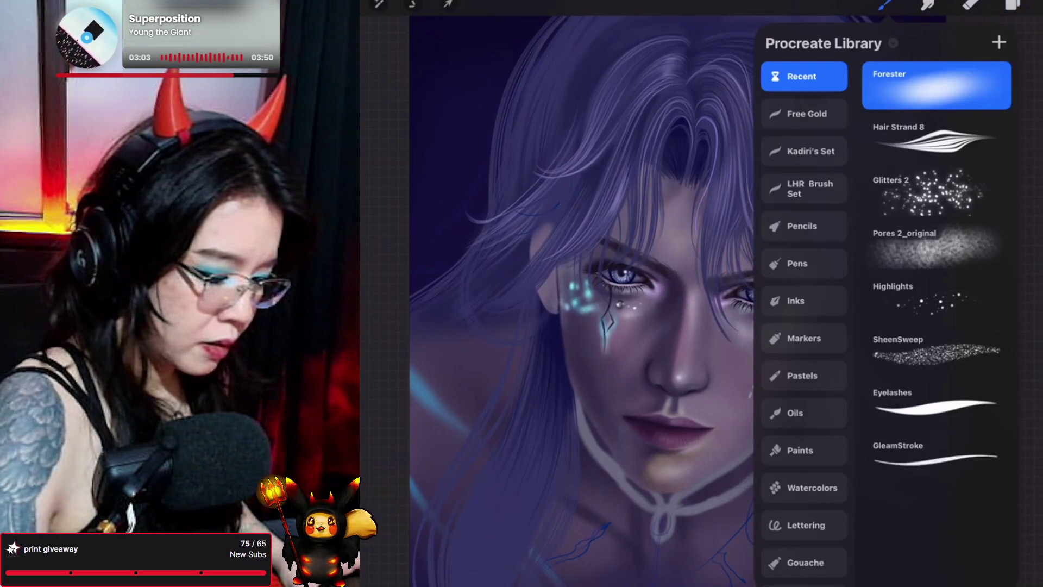
click(934, 244)
click(884, 5)
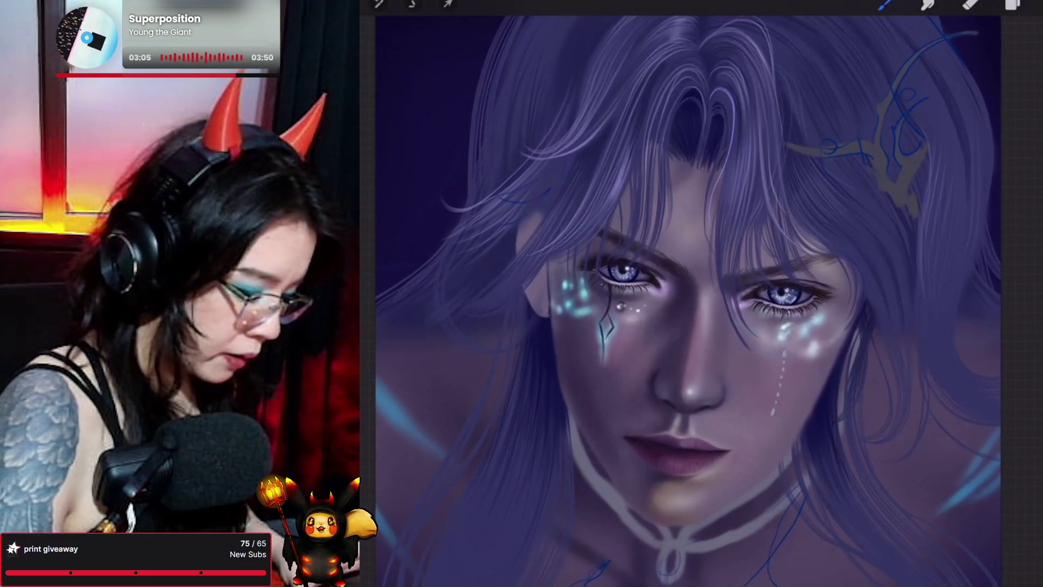
click(687, 260)
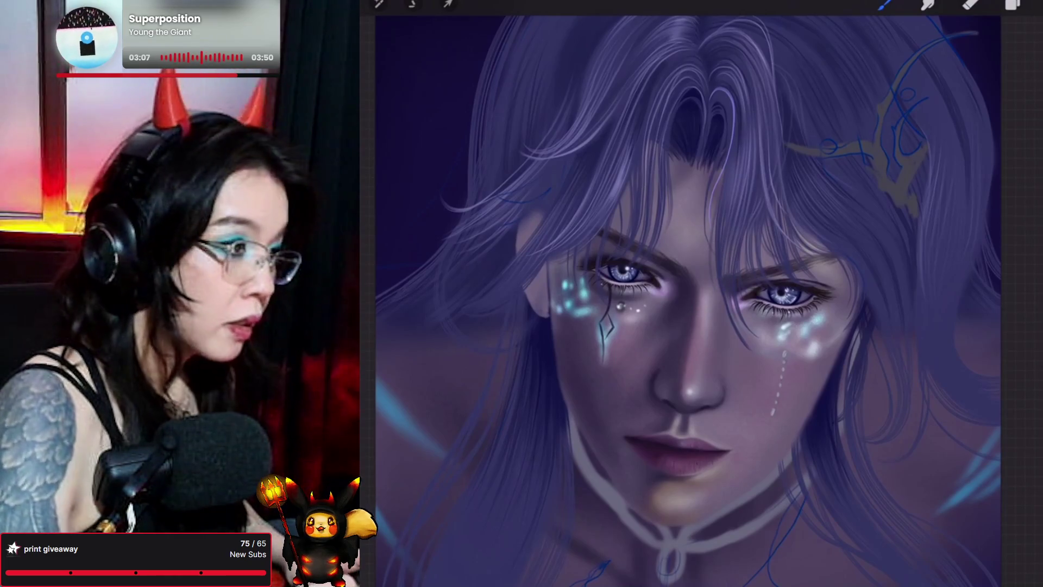
scroll(799, 375, up, 2)
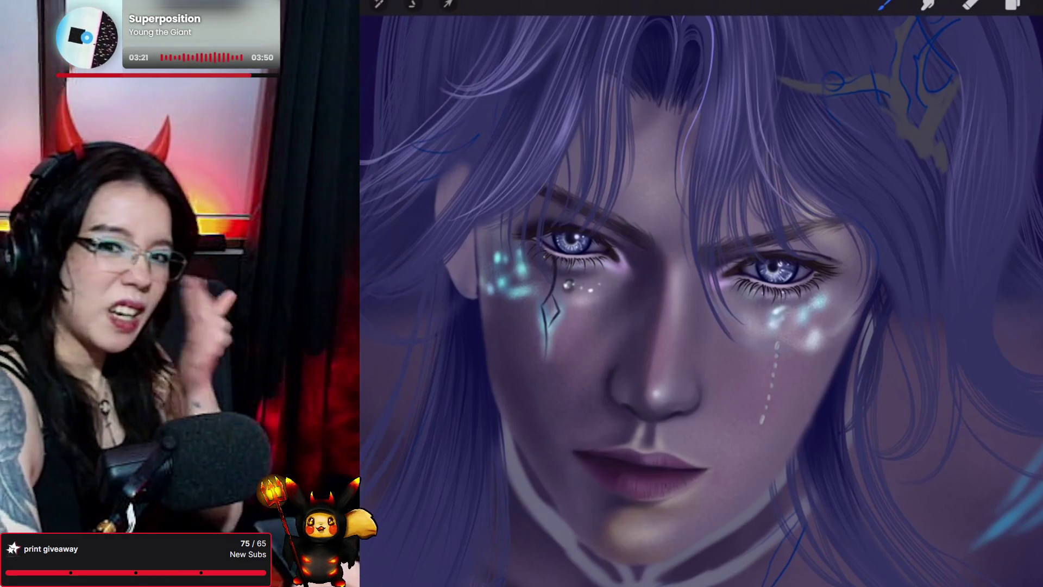
Nudge the paint colour to a slightly more saturated, muted violet hue
click(1035, 5)
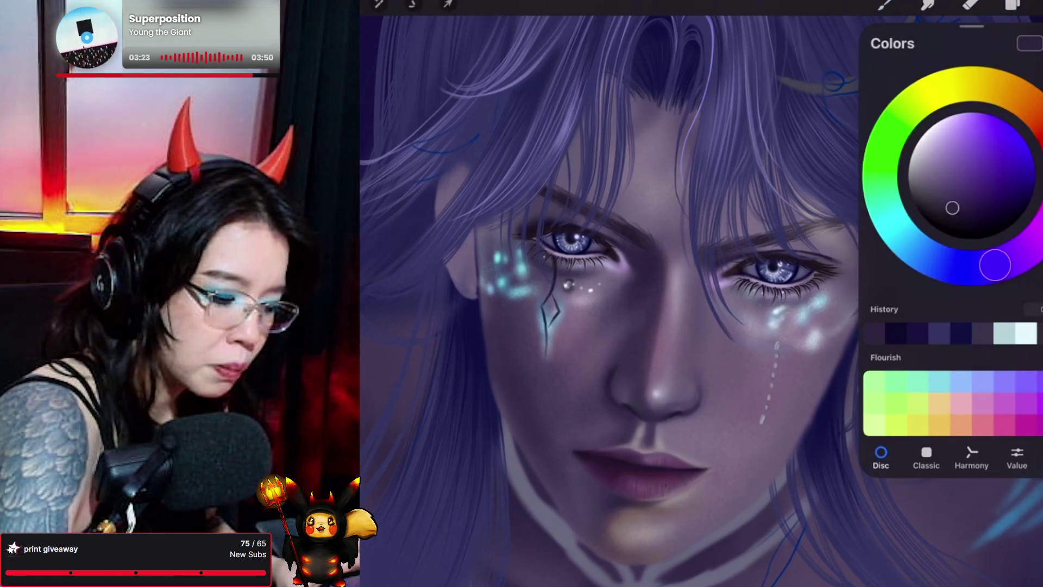
drag(953, 208, 964, 211)
drag(996, 265, 973, 269)
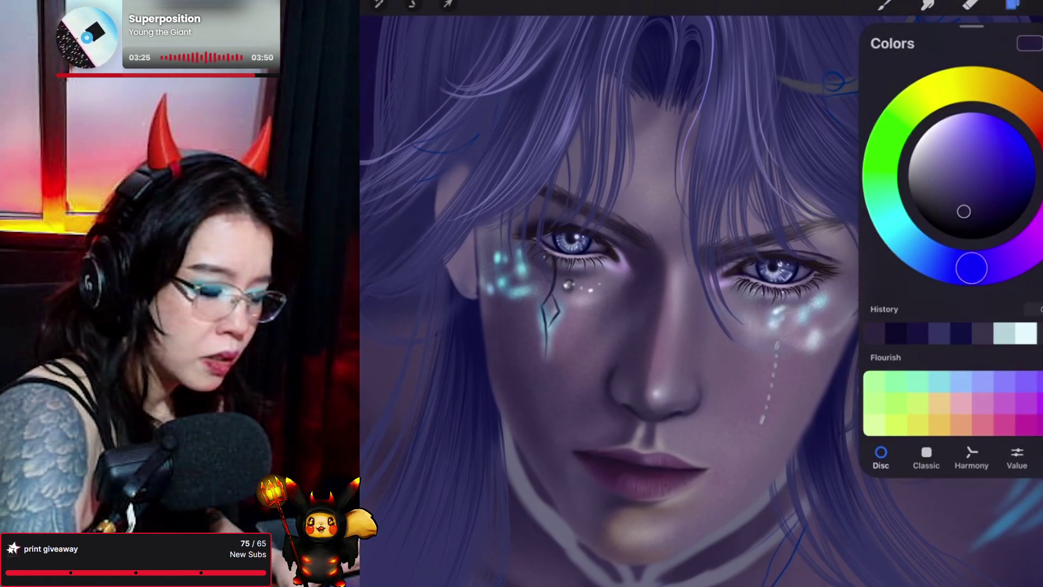
click(1012, 4)
click(1012, 4)
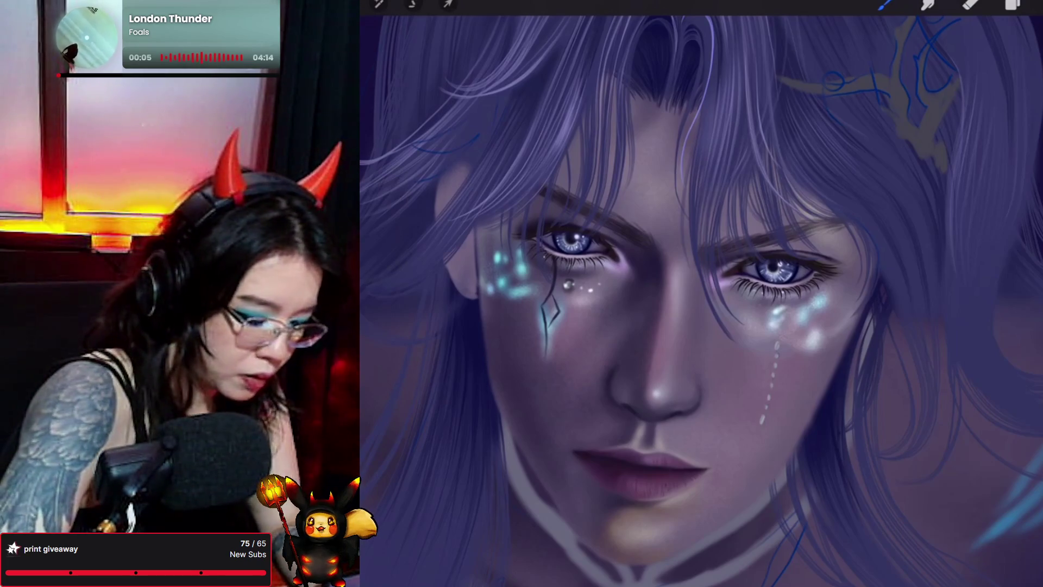
scroll(701, 299, down, 2)
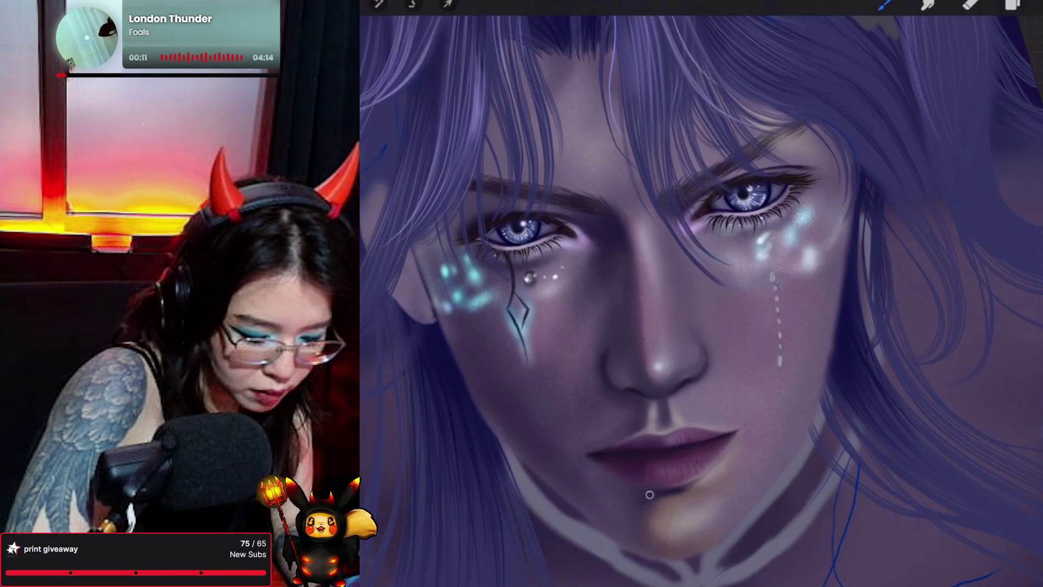
scroll(668, 491, up, 2)
scroll(674, 326, down, 1)
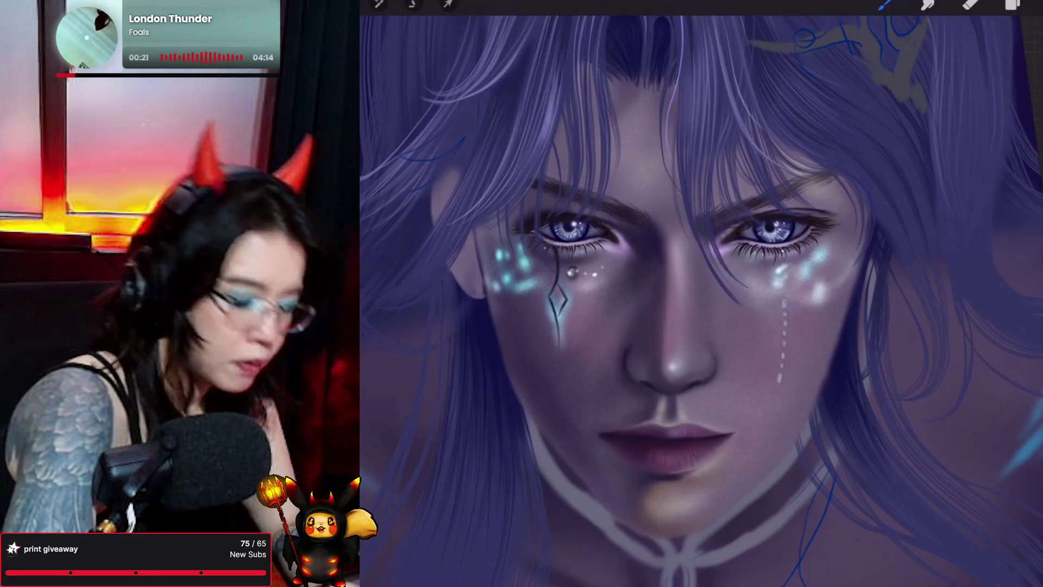
scroll(701, 299, down, 3)
scroll(720, 294, down, 3)
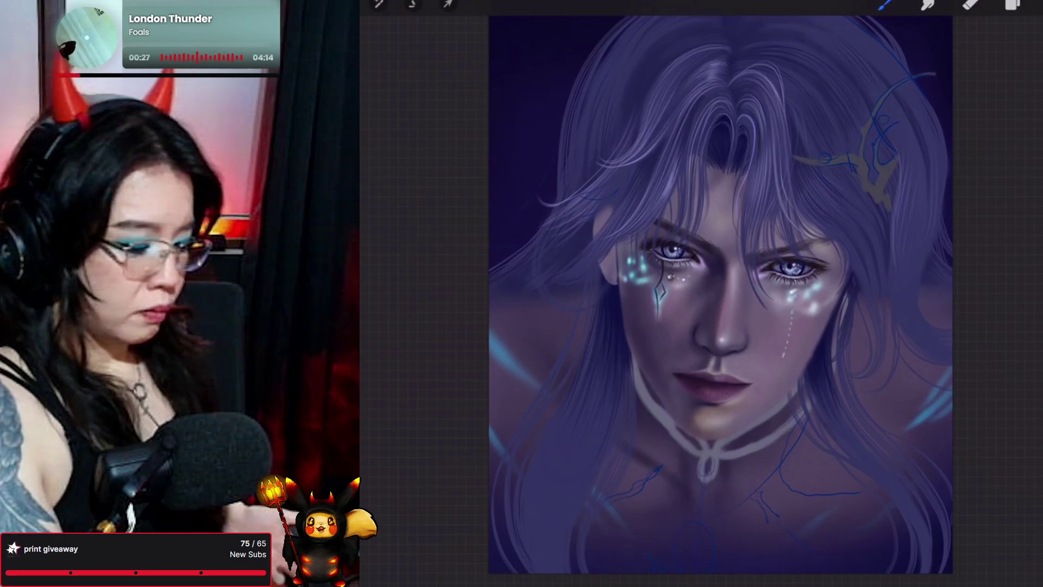
Scroll the layer stack to reach Layer 1, where the new Layer 96 sits below it
scroll(707, 299, down, 1)
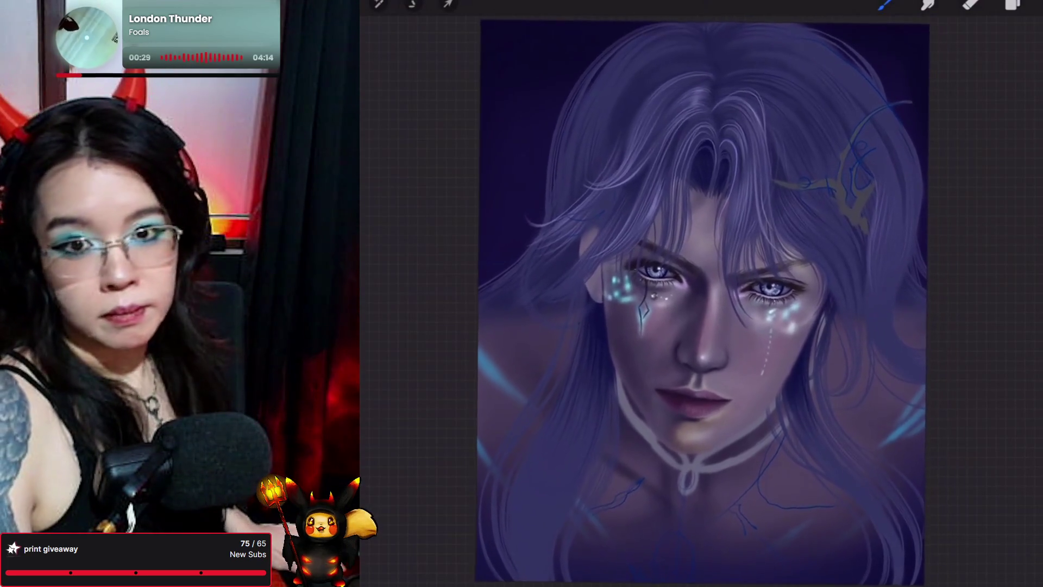
scroll(703, 302, down, 1)
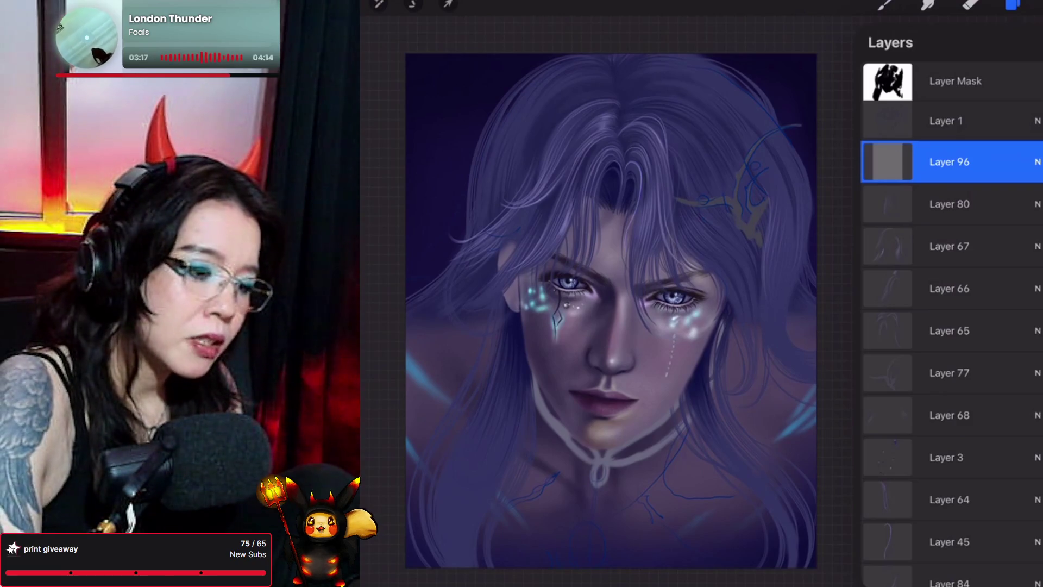
Dismiss the Layers panel and enlarge the canvas slightly for brushing
click(1012, 4)
scroll(611, 309, up, 2)
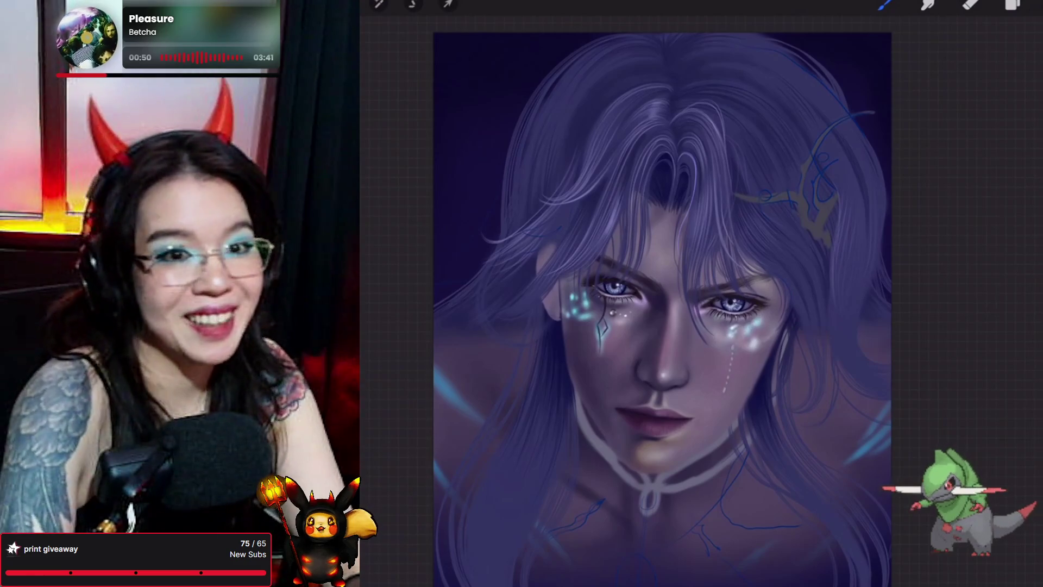
scroll(663, 299, up, 1)
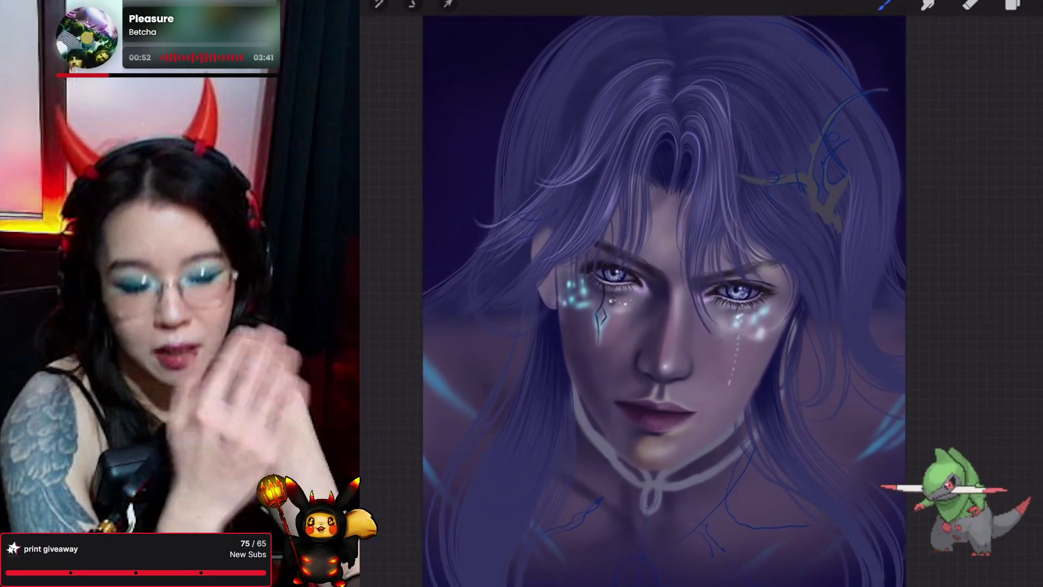